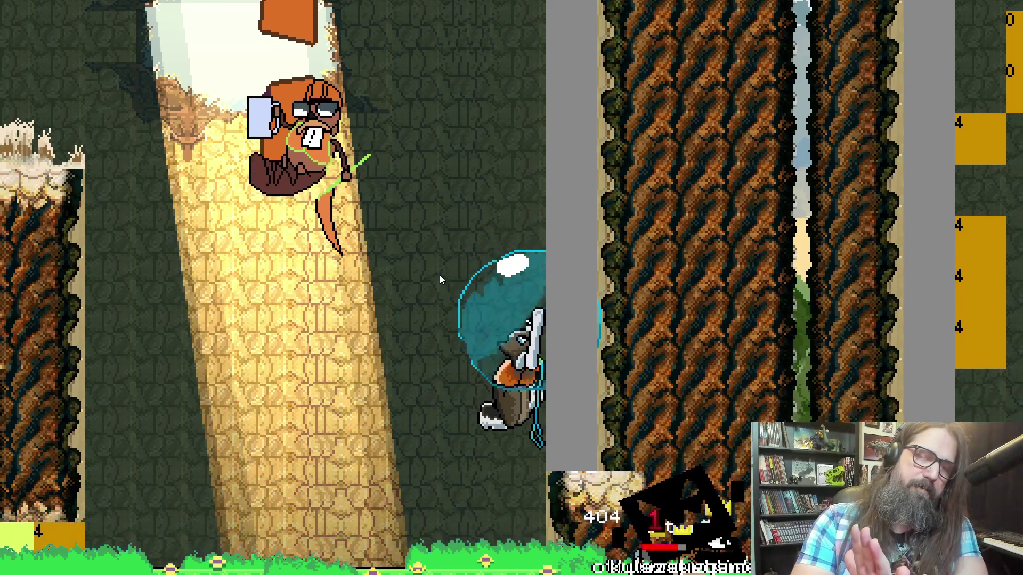
# Leave the game window and stop the running test from the IDE toolbar.
pyautogui.hotkey('alt', 'Tab')
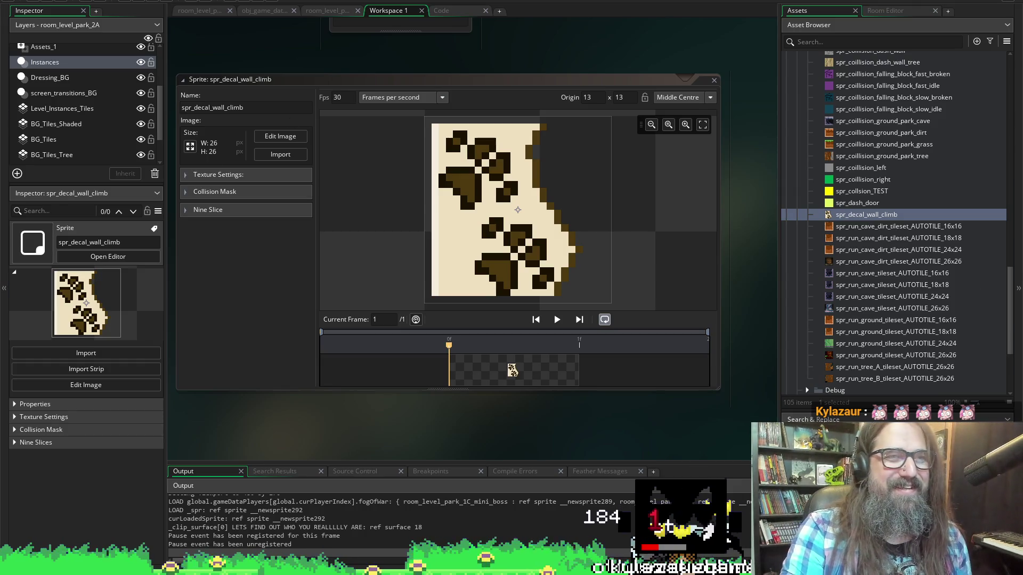
pyautogui.click(149, 2)
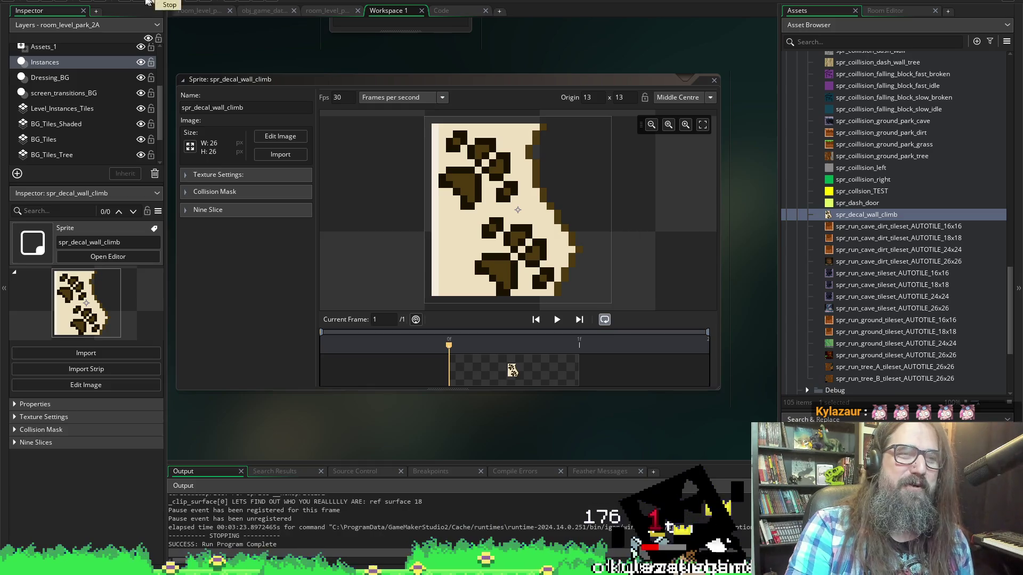
# Debug-launch the game, choose Continue, walk the character right through the park level, then return.
pyautogui.click(125, 2)
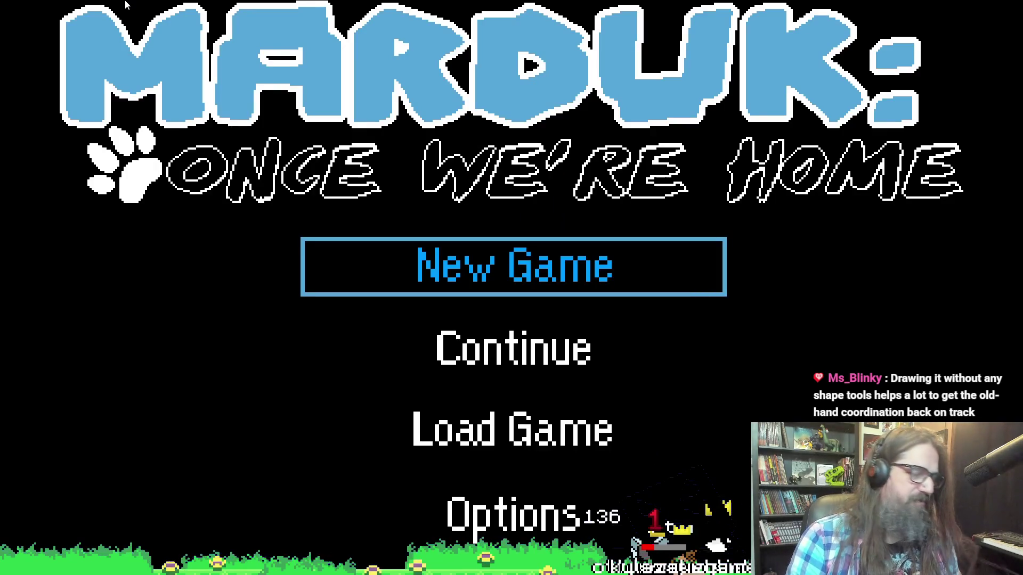
pyautogui.press('Down')
pyautogui.press('Return')
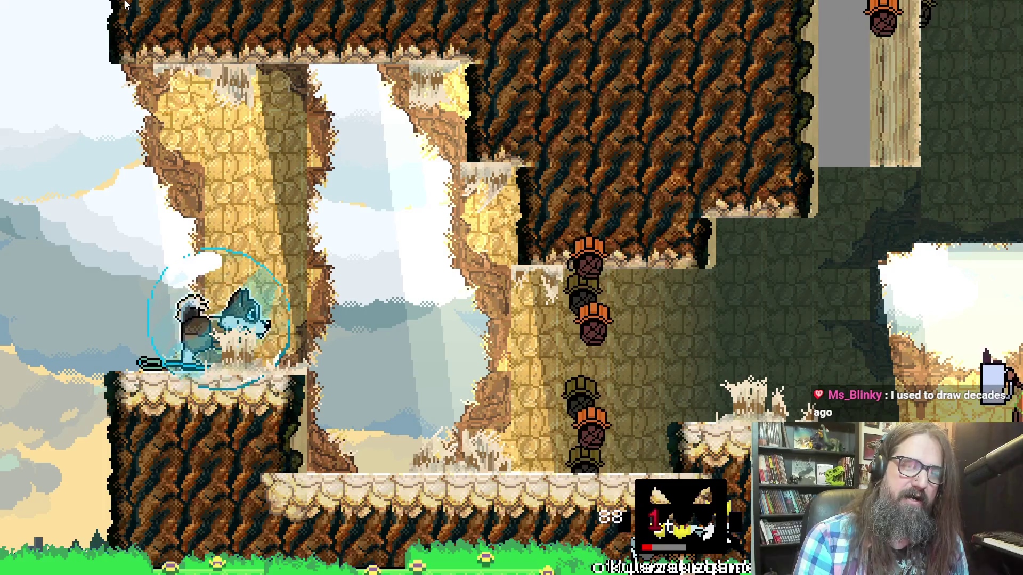
pyautogui.press('Right')
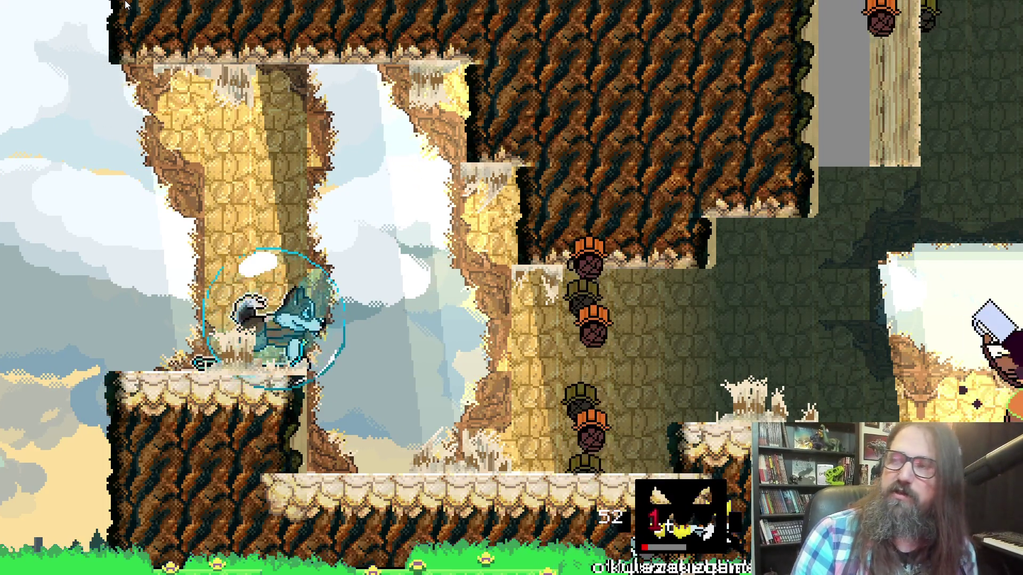
pyautogui.press('Right')
pyautogui.press('Right')
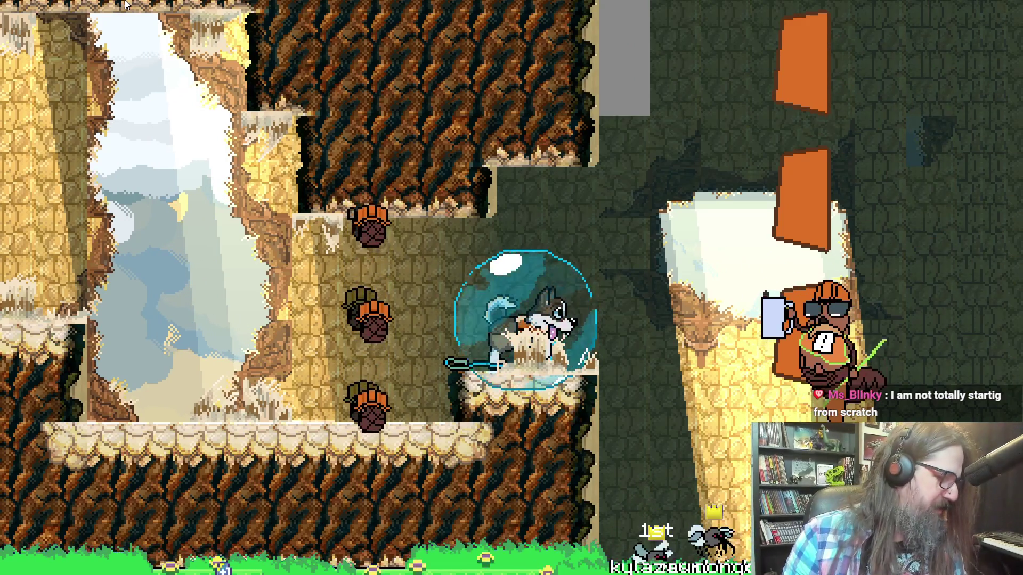
pyautogui.hotkey('alt', 'Tab')
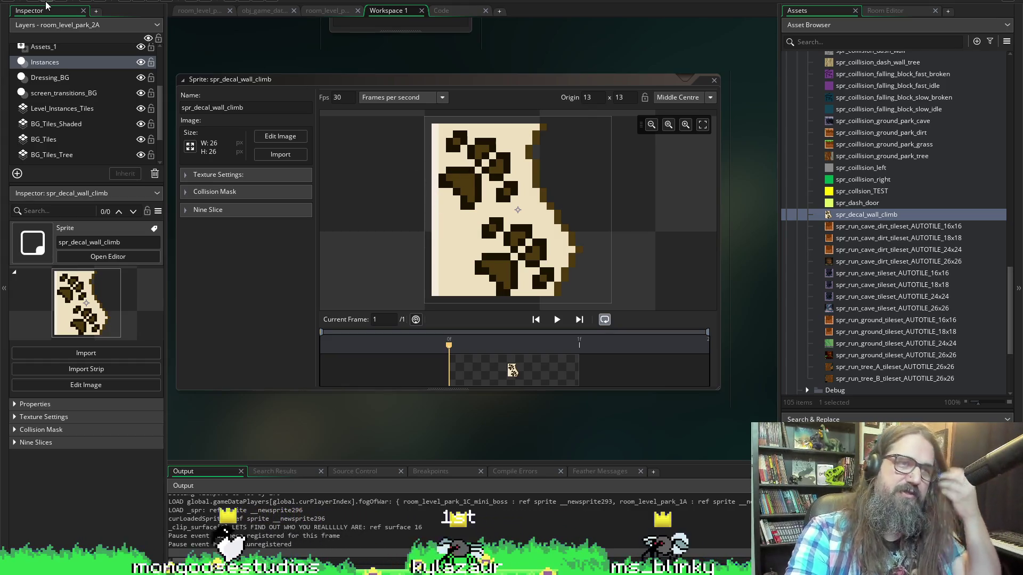
# Rerun the game, confirm stopping the current run, and choose Continue on the title menu.
pyautogui.click(137, 2)
pyautogui.click(533, 289)
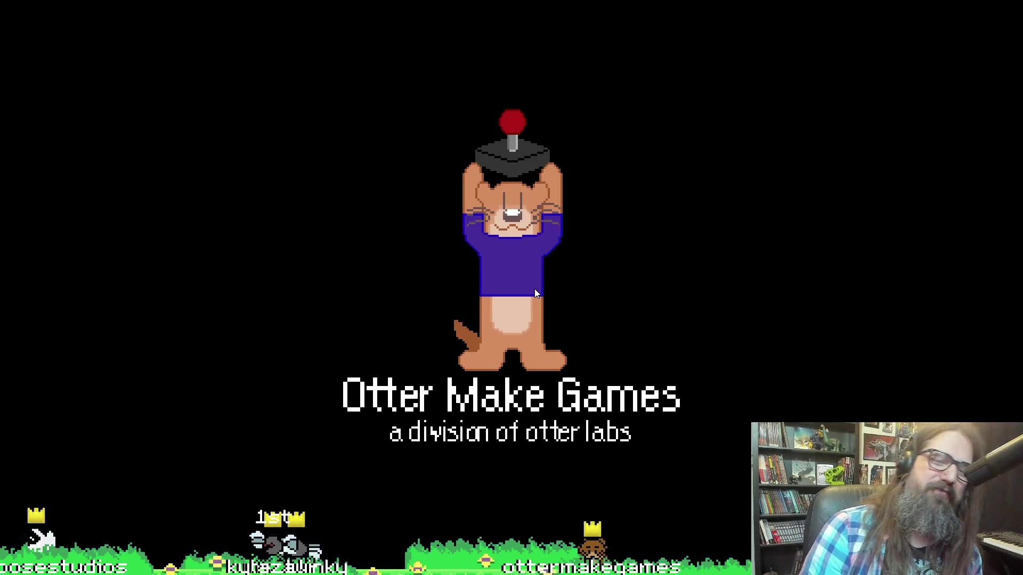
pyautogui.press('Down')
pyautogui.press('Return')
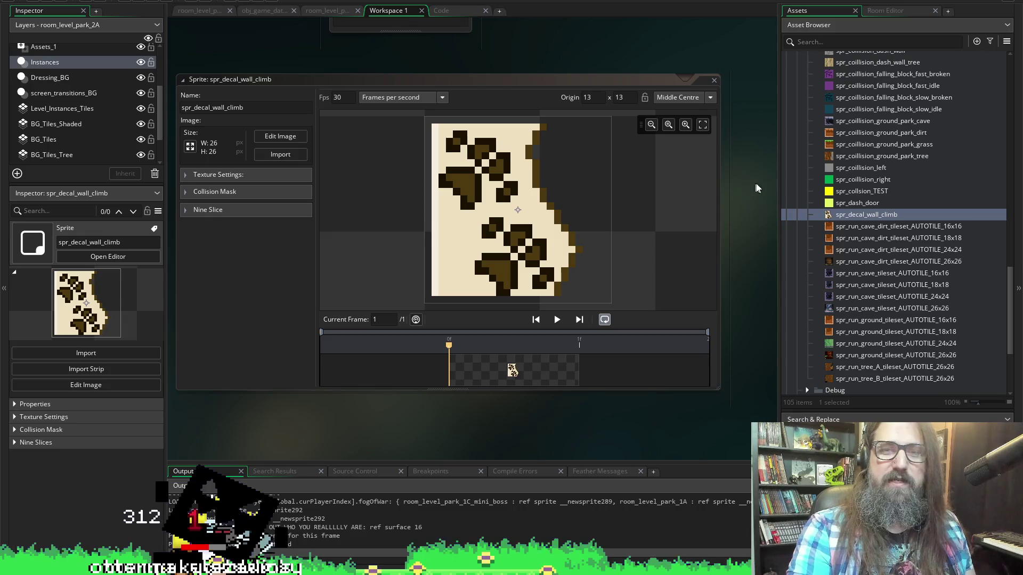
# Collapse the Characters and Collision folders and expand Spawners in the Asset Browser.
pyautogui.scroll(10, 848, 266)
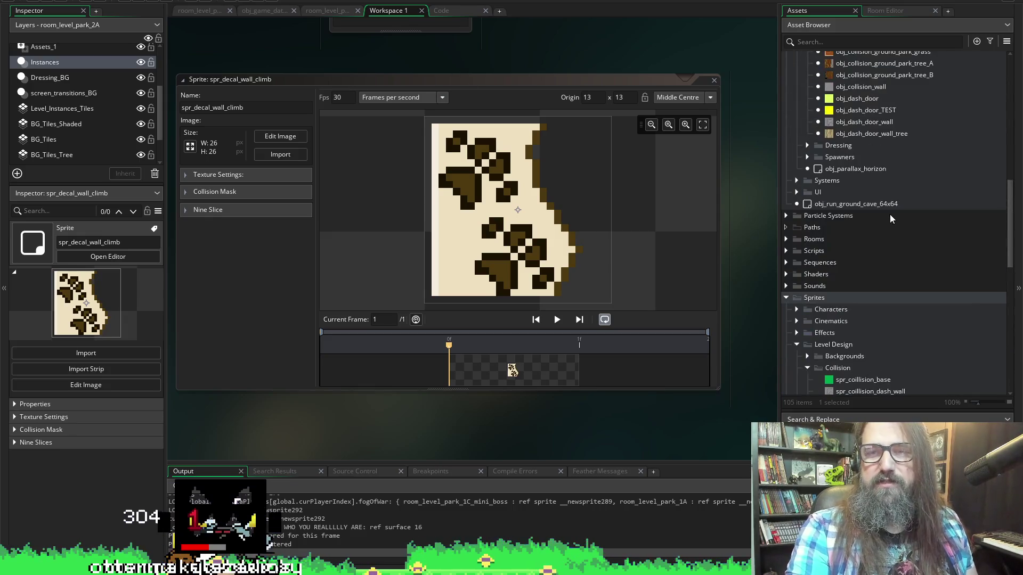
pyautogui.scroll(10, 889, 214)
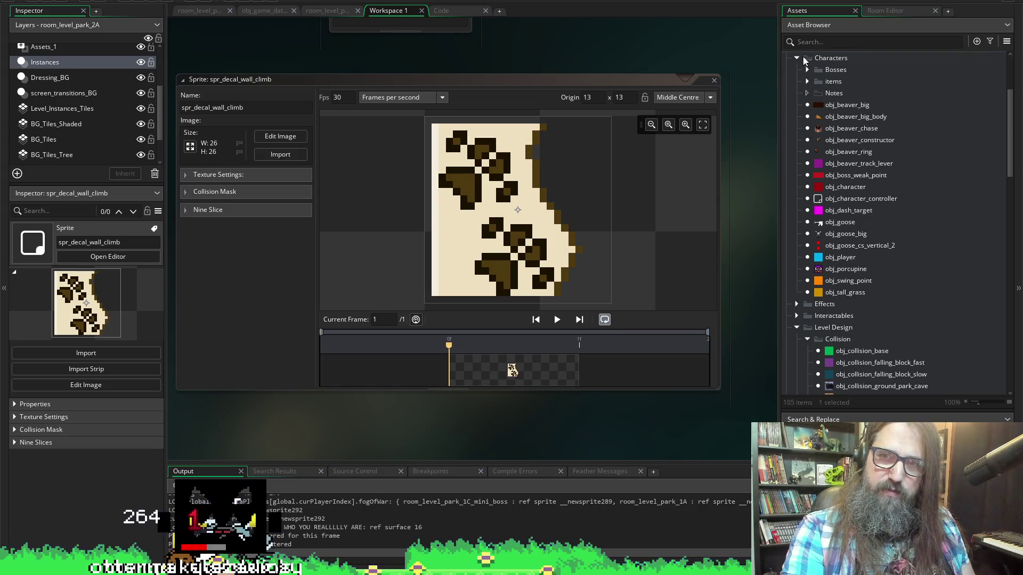
pyautogui.click(799, 58)
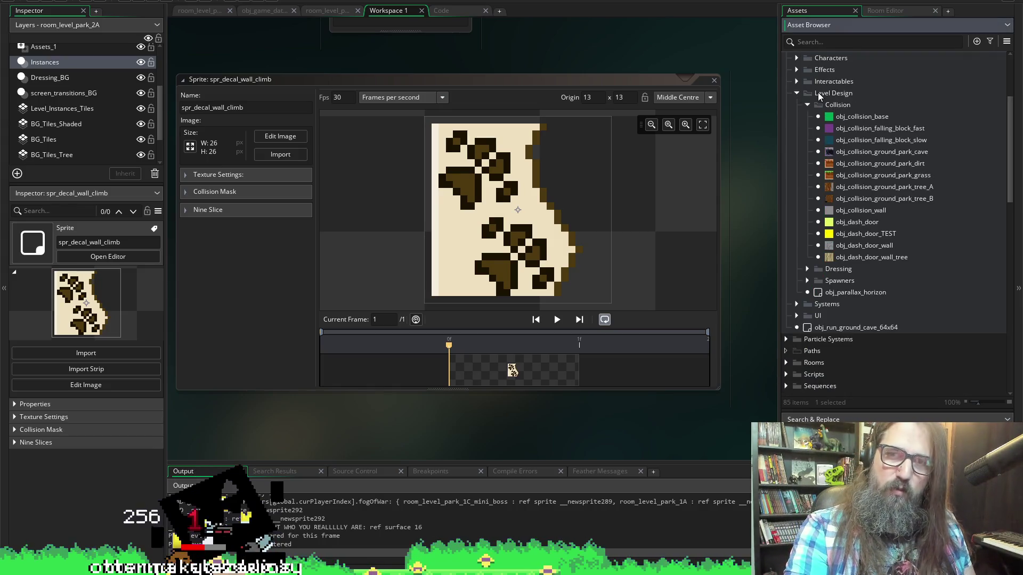
pyautogui.click(819, 103)
pyautogui.doubleClick(818, 104)
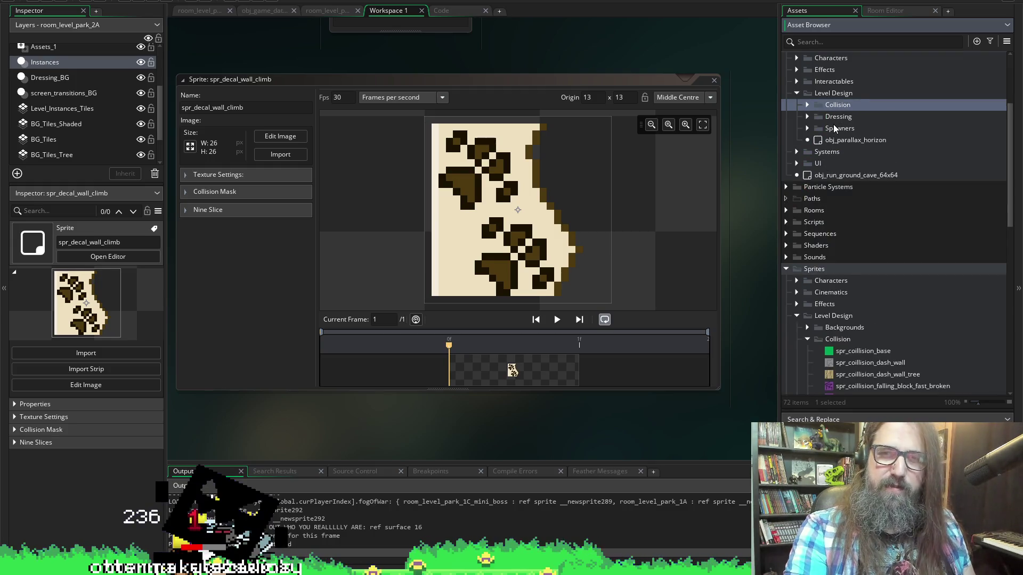
pyautogui.click(807, 128)
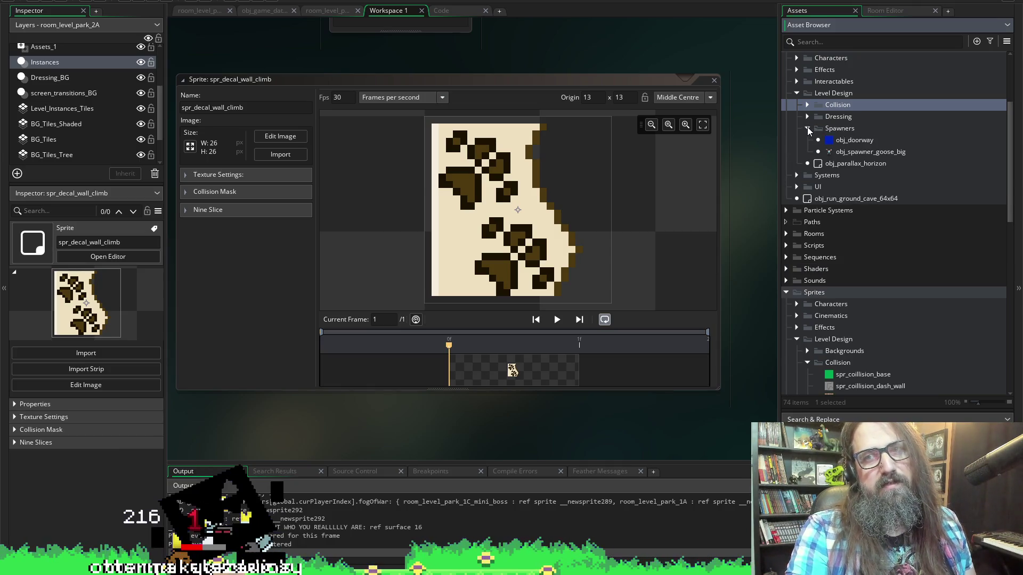
# Check obj_spawner_goose_big, re-expand the character folder, then bring up the Spawners folder's context menu.
pyautogui.click(856, 153)
pyautogui.scroll(2, 921, 204)
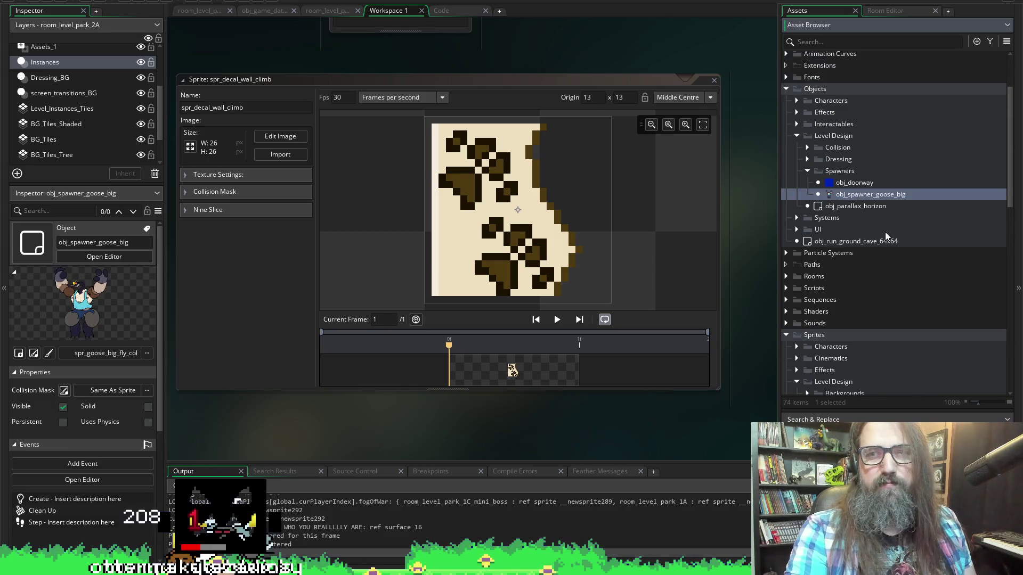
pyautogui.click(796, 100)
pyautogui.scroll(-2, 846, 314)
pyautogui.scroll(-1, 845, 351)
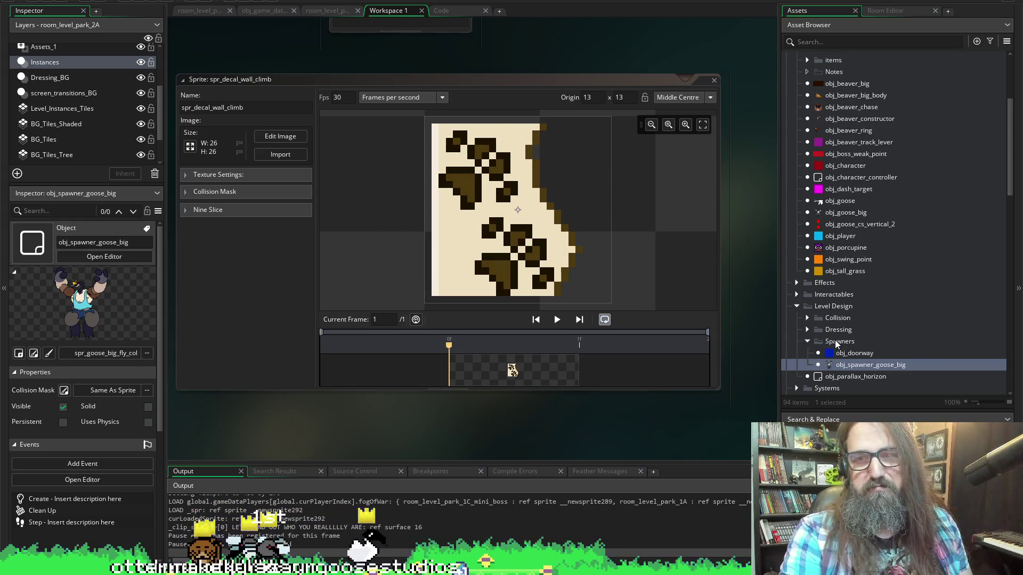
pyautogui.click(837, 342)
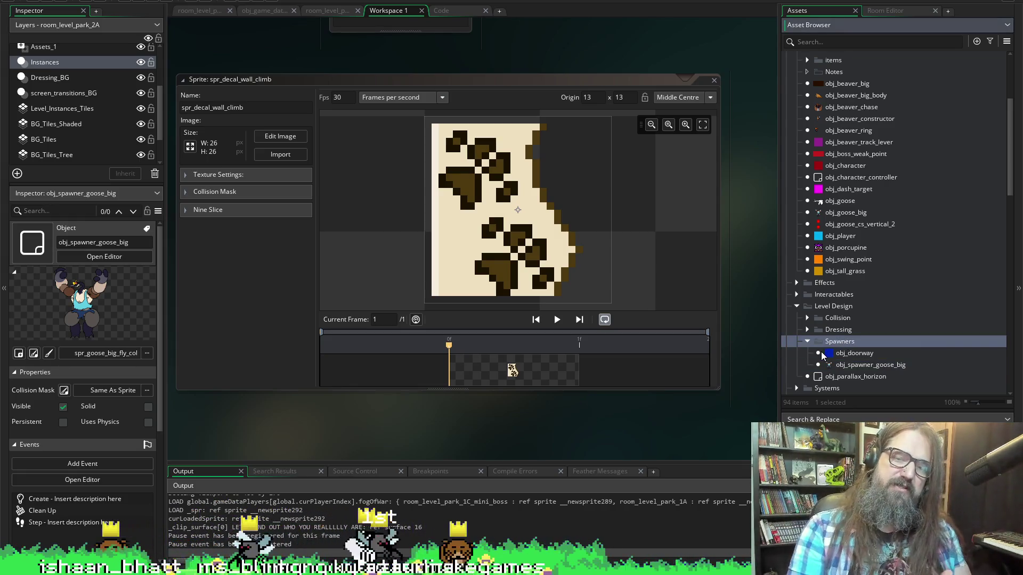
pyautogui.rightClick(874, 338)
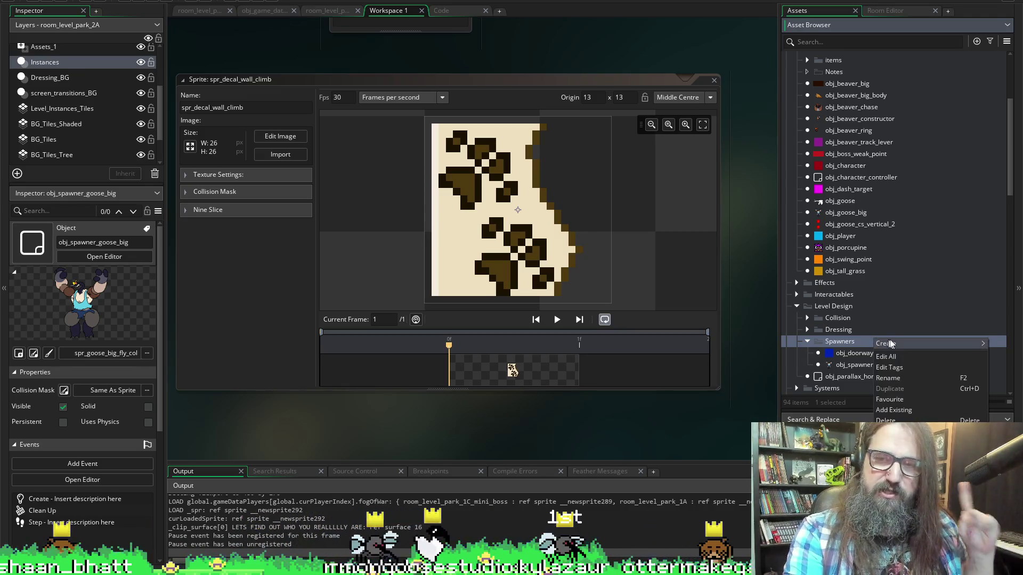
# Dismiss the Spawners Create menu with Escape and switch to the Code workspace.
pyautogui.moveTo(890, 344)
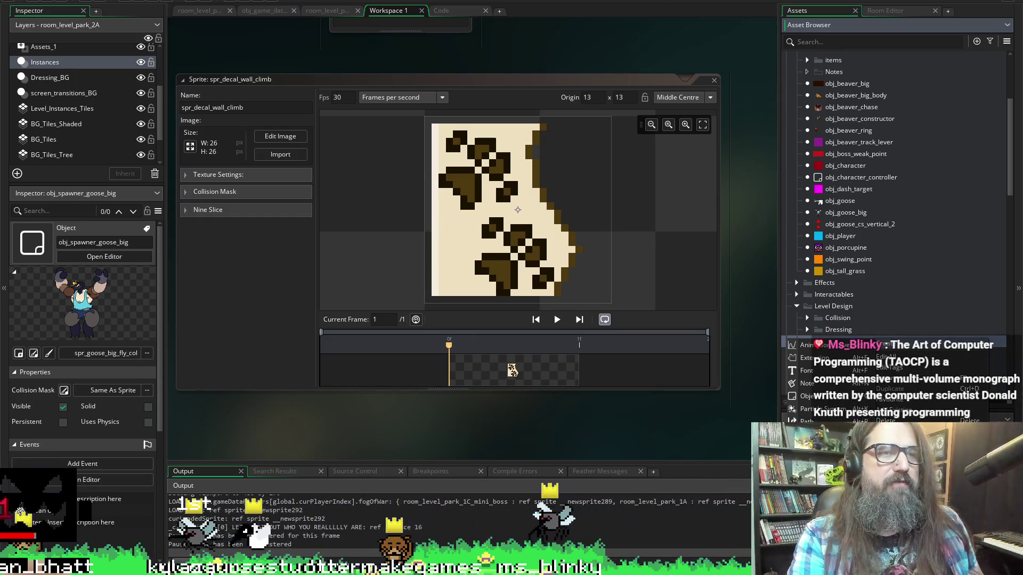
pyautogui.press('Escape')
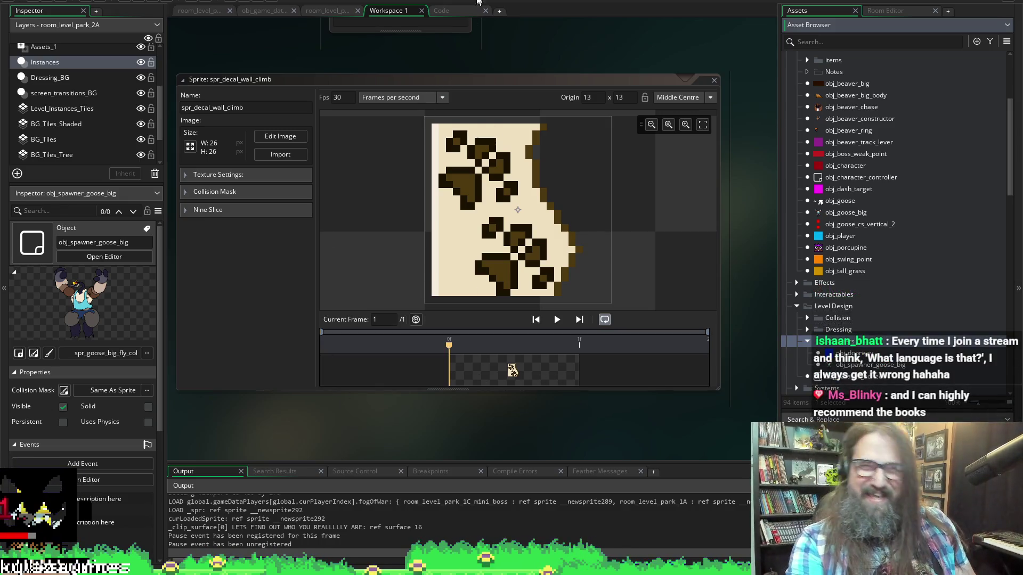
pyautogui.click(459, 10)
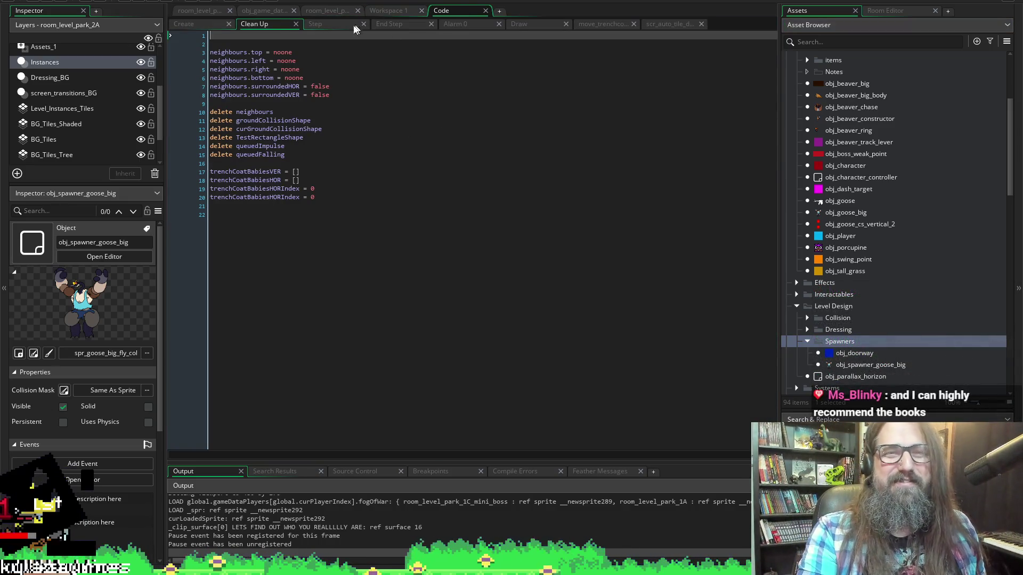
# Scroll through the Create event's neighbour, collision and impact functions, then return to Workspace 1.
pyautogui.click(183, 23)
pyautogui.scroll(-10, 459, 247)
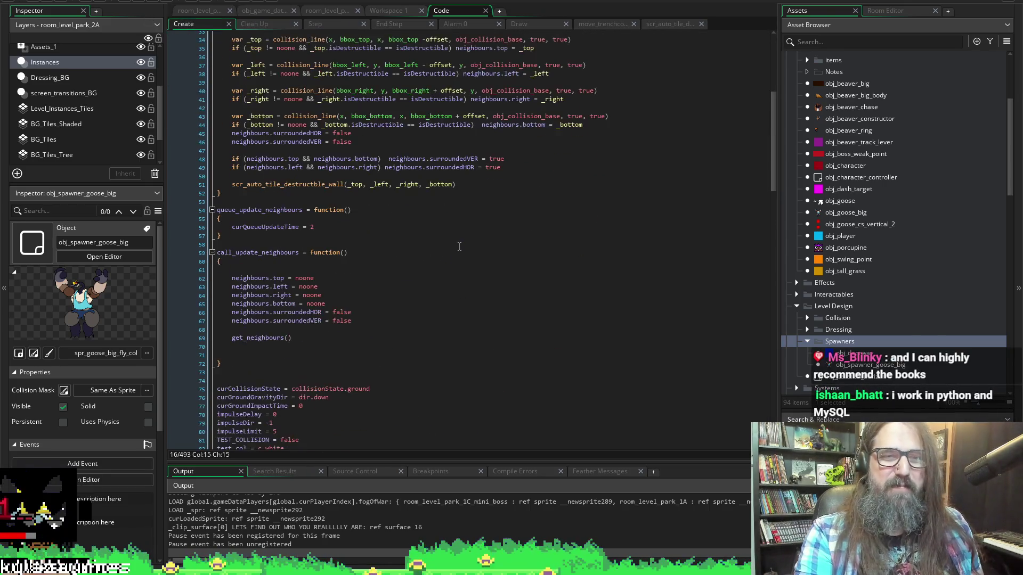
pyautogui.scroll(-15, 459, 247)
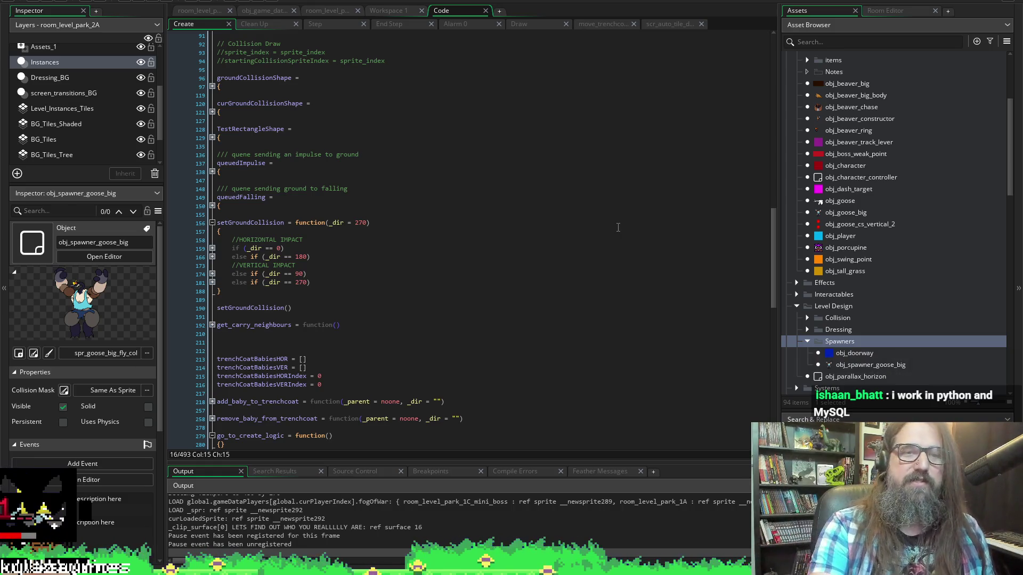
pyautogui.scroll(-14, 382, 266)
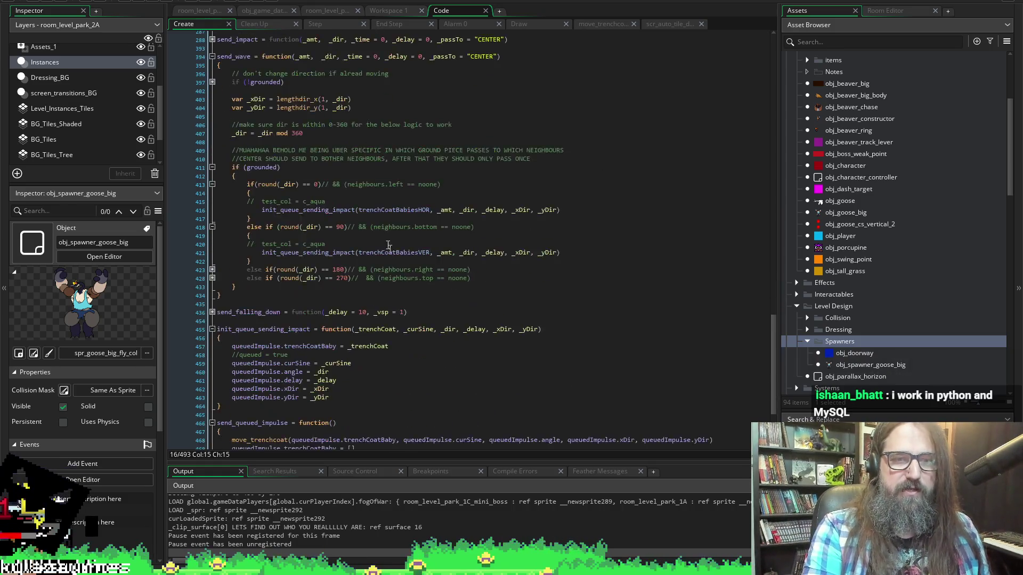
pyautogui.scroll(-3, 425, 270)
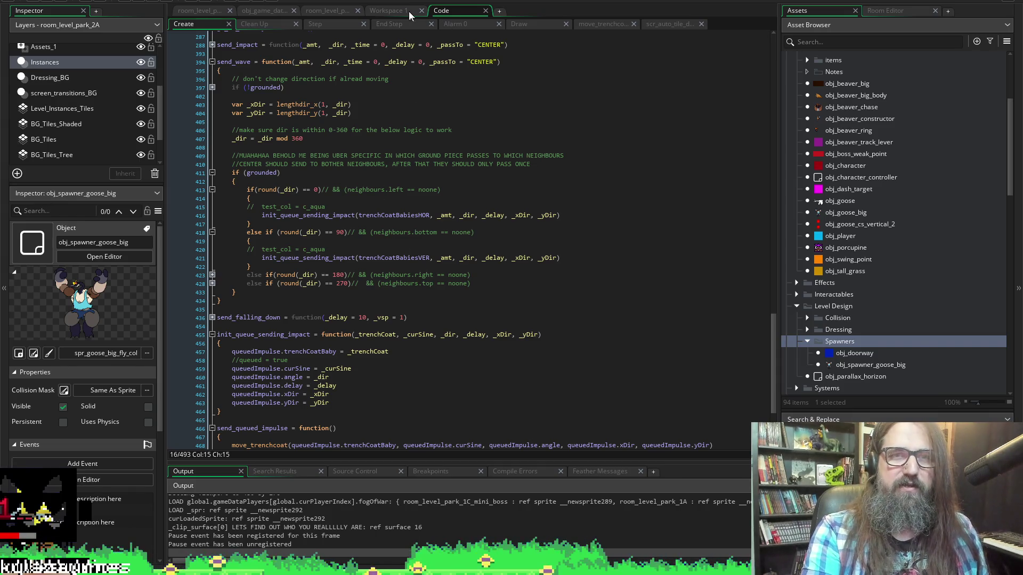
pyautogui.click(379, 15)
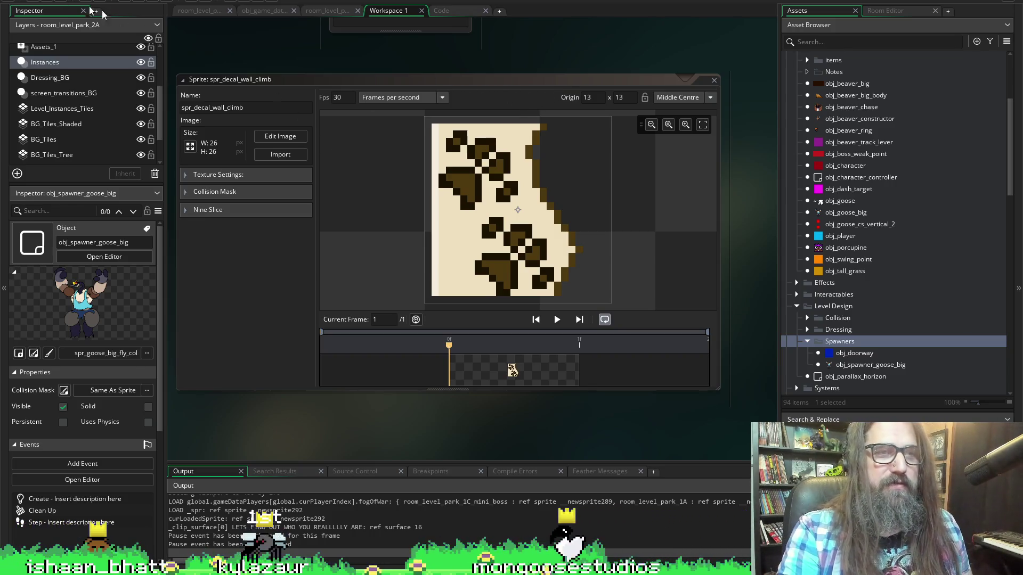
# Shift the workspace view right and bring up the Create submenu for the Spawners folder.
pyautogui.moveTo(324, 69)
pyautogui.mouseDown()
pyautogui.moveTo(392, 69)
pyautogui.moveTo(356, 69)
pyautogui.mouseUp()
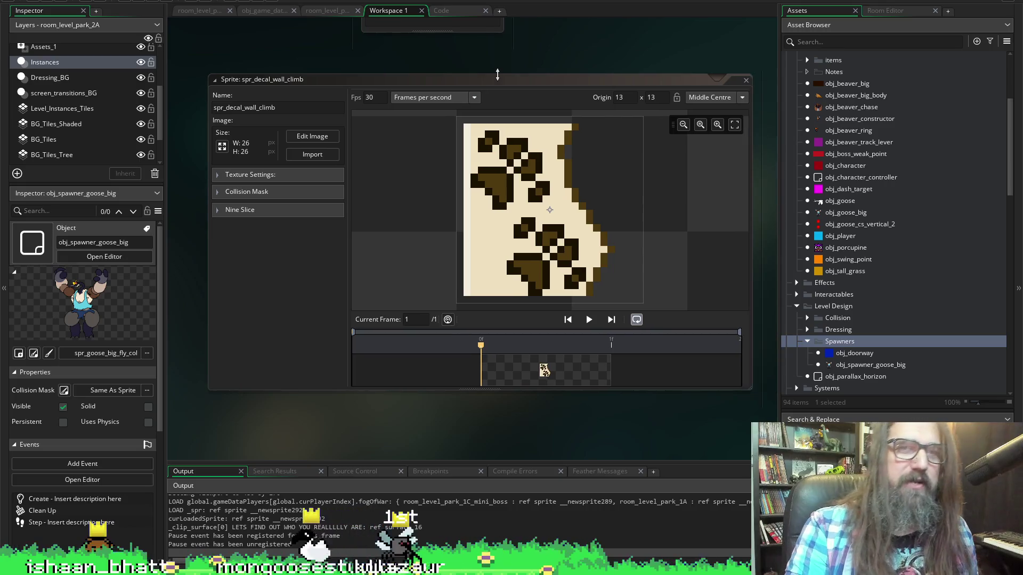
pyautogui.scroll(-2, 831, 309)
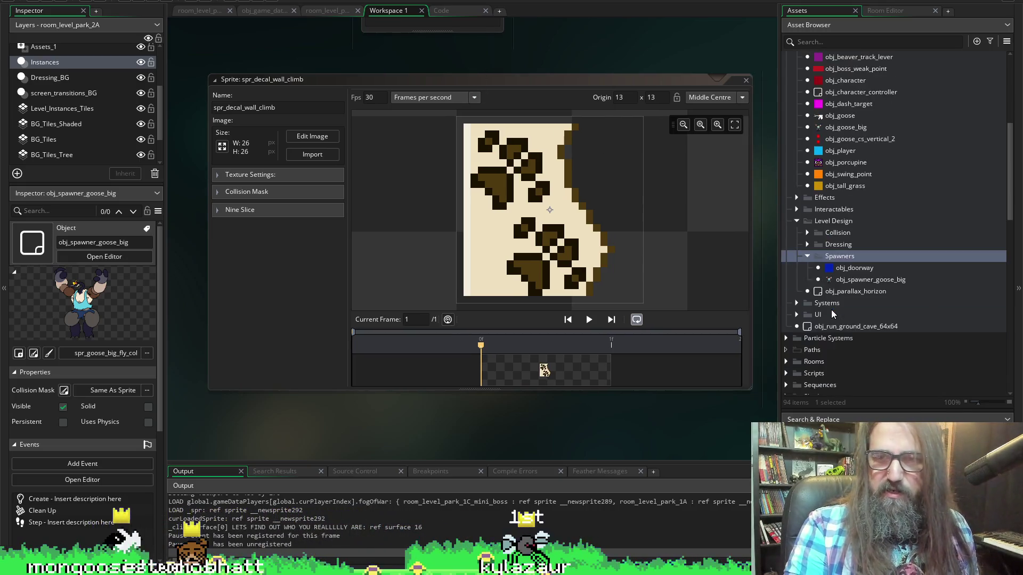
pyautogui.rightClick(838, 257)
pyautogui.moveTo(852, 258)
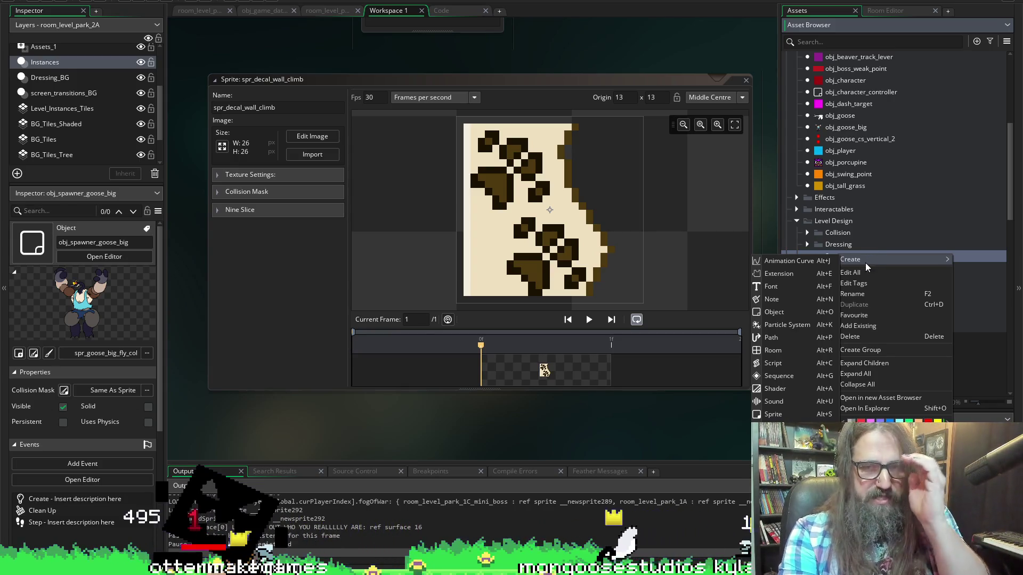
# Create blank sprite Sprite292 in Spawners and bring up the image import file picker.
pyautogui.moveTo(871, 260)
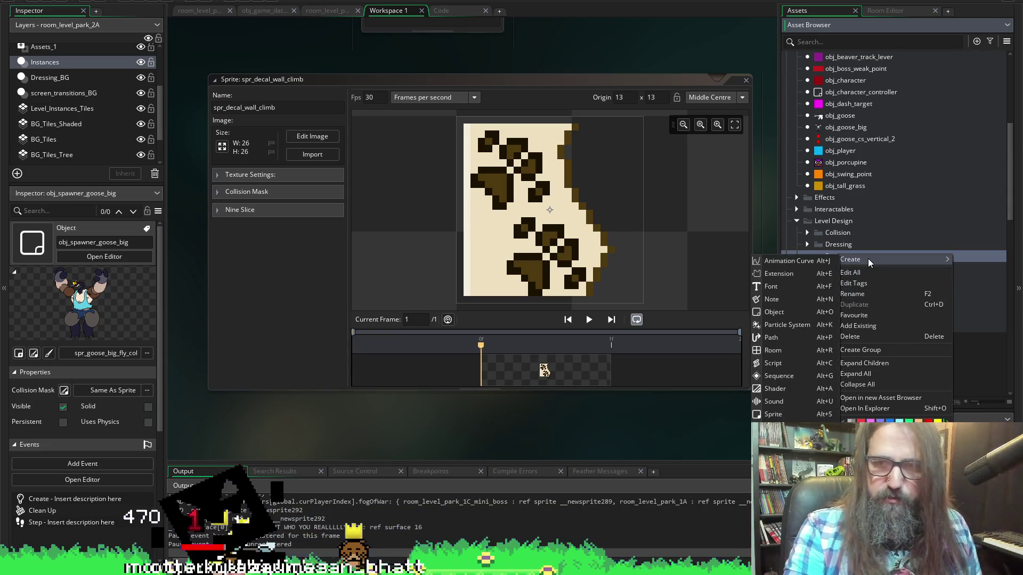
pyautogui.click(788, 414)
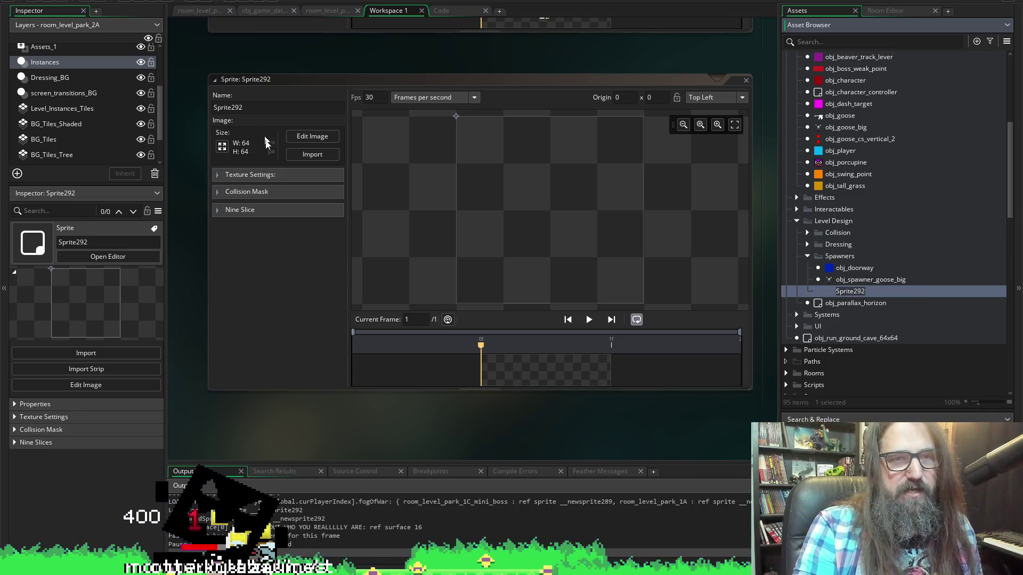
pyautogui.click(300, 152)
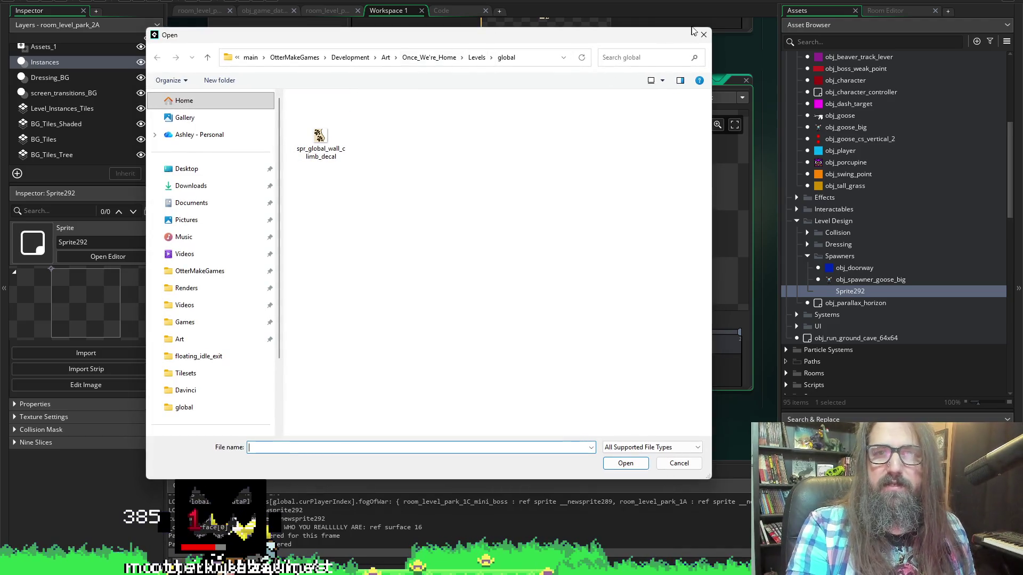
pyautogui.click(702, 35)
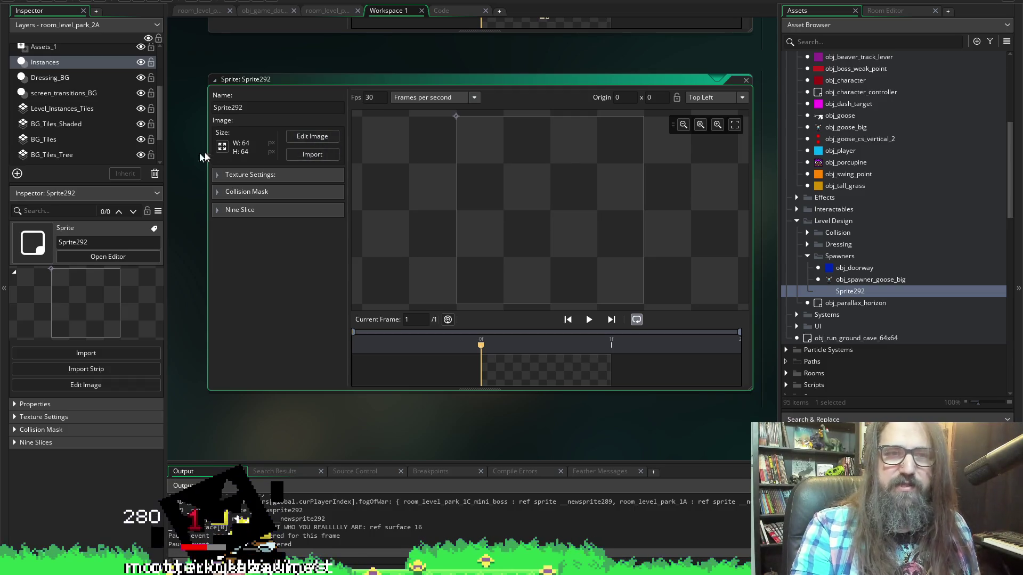
pyautogui.scroll(-10, 878, 207)
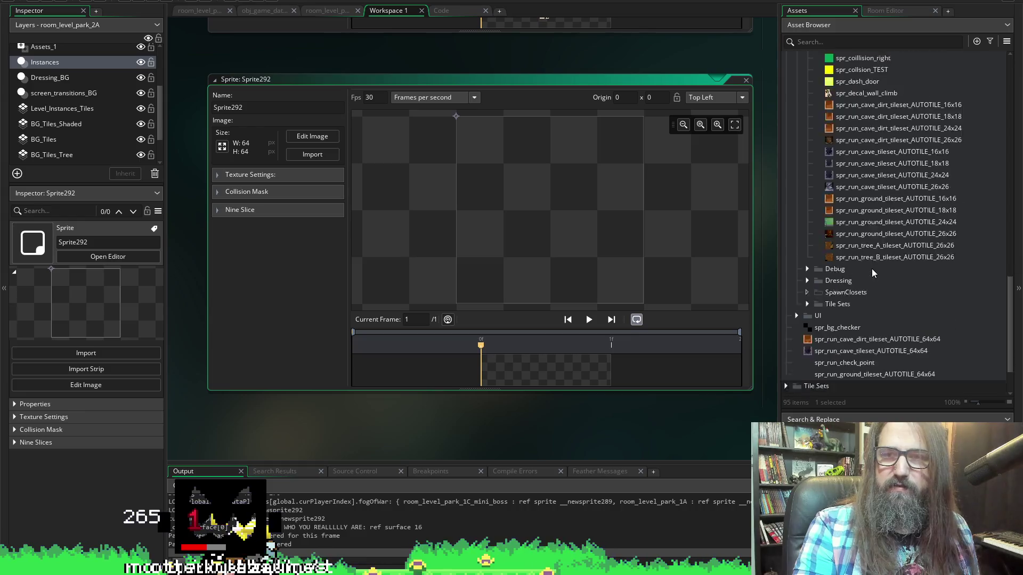
pyautogui.scroll(3, 871, 268)
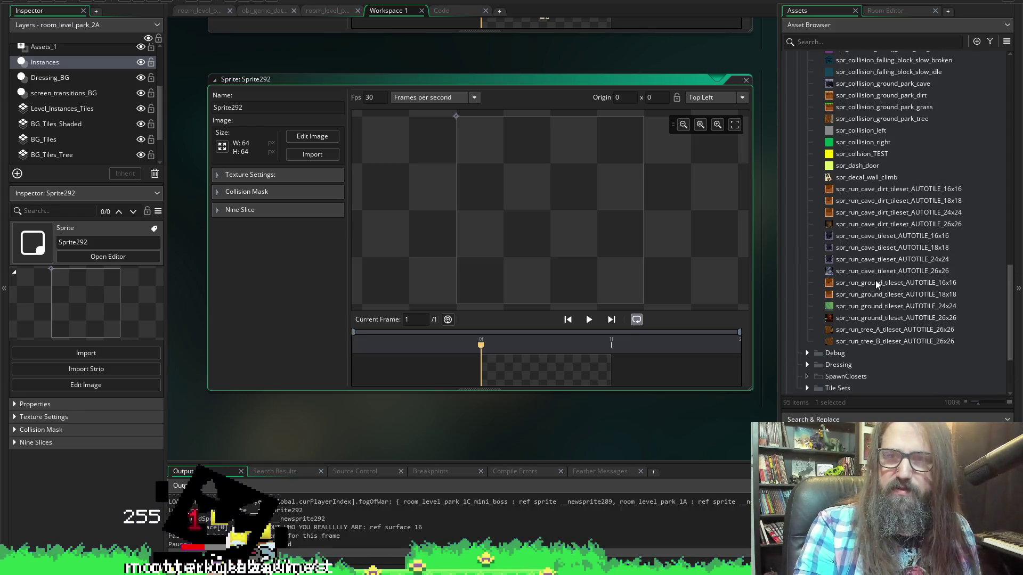
pyautogui.moveTo(858, 179)
pyautogui.mouseDown()
pyautogui.moveTo(291, 156)
pyautogui.moveTo(318, 156)
pyautogui.moveTo(315, 139)
pyautogui.moveTo(213, 140)
pyautogui.moveTo(263, 177)
pyautogui.moveTo(296, 134)
pyautogui.moveTo(294, 145)
pyautogui.moveTo(316, 136)
pyautogui.mouseUp()
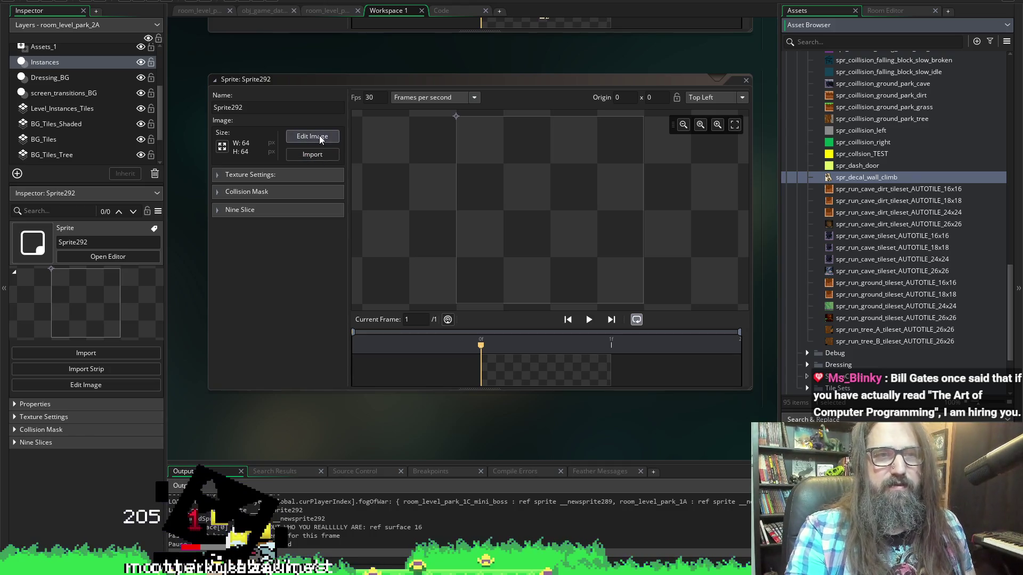
pyautogui.click(319, 135)
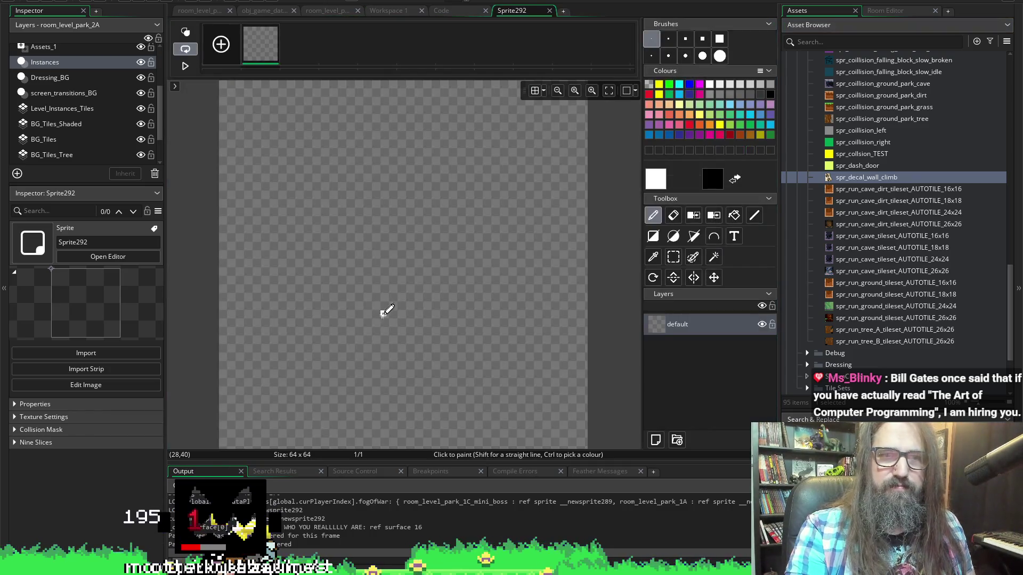
pyautogui.click(548, 11)
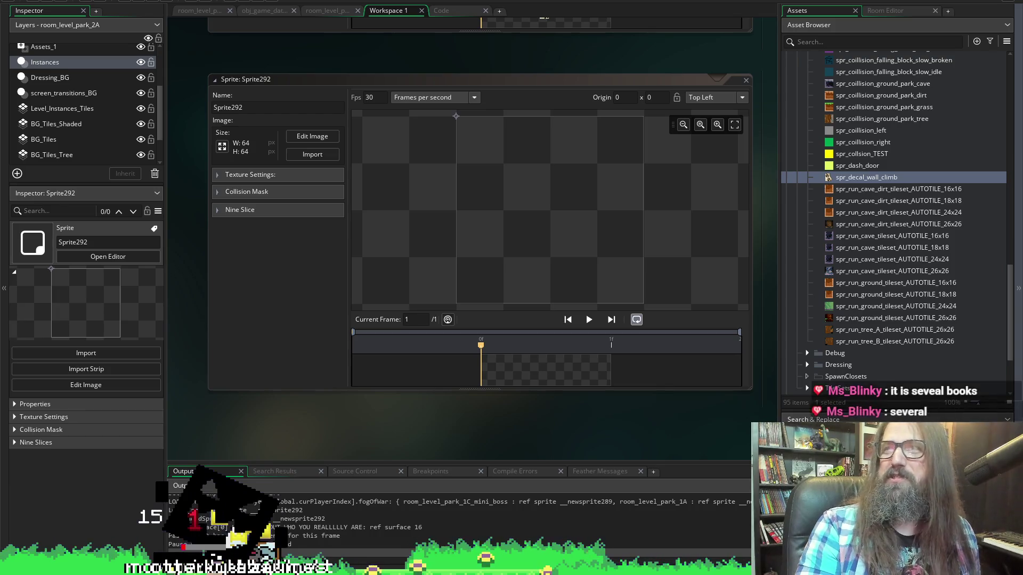
pyautogui.hotkey('alt', 'Tab')
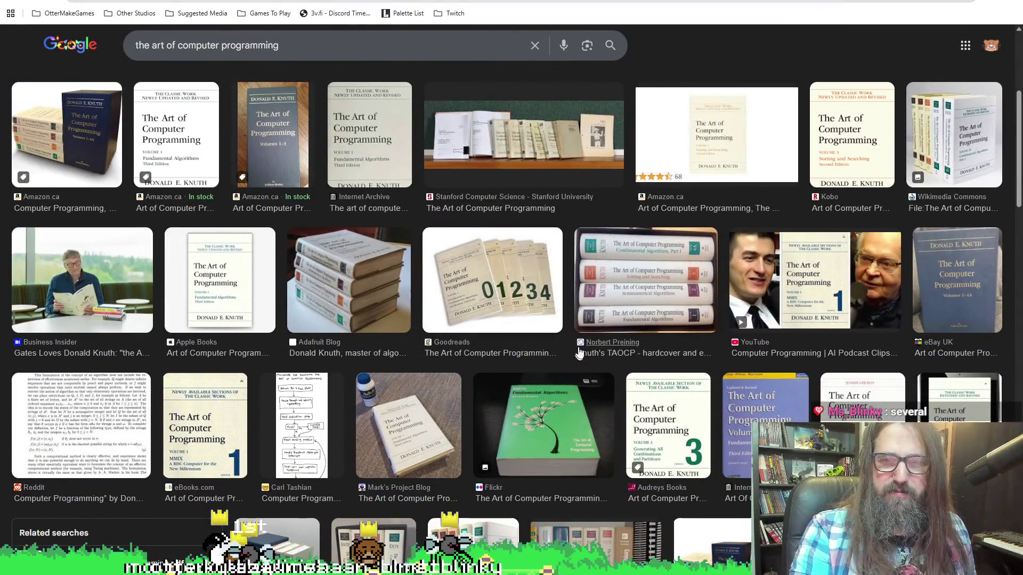
pyautogui.scroll(-2, 499, 316)
pyautogui.scroll(-2, 582, 283)
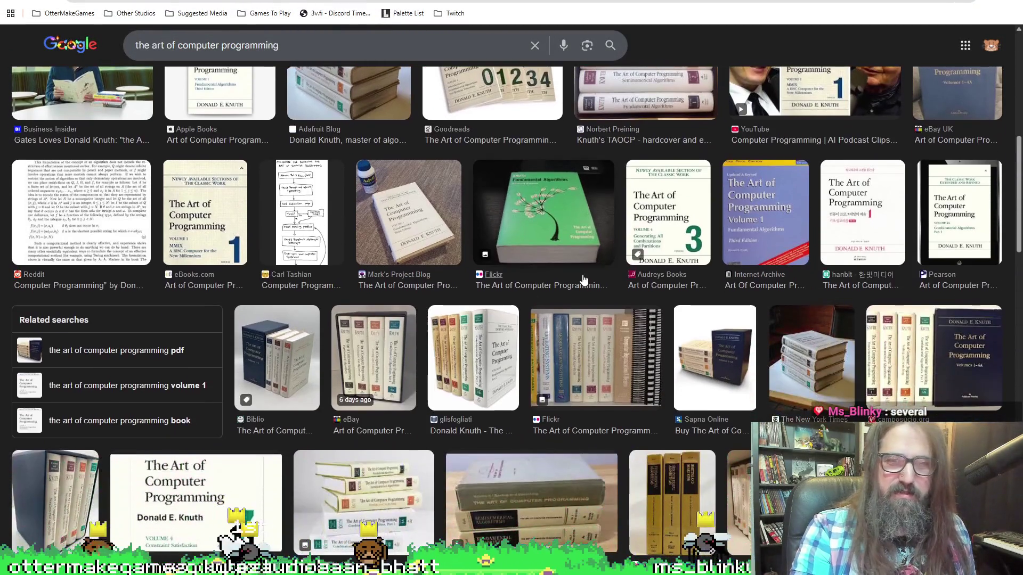
pyautogui.scroll(-4, 533, 192)
pyautogui.hotkey('alt', 'Tab')
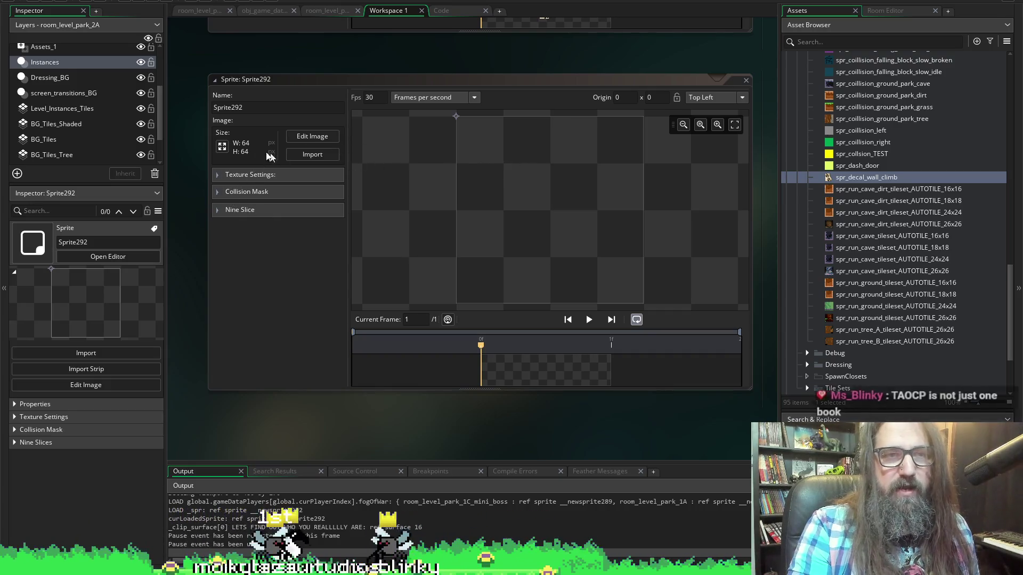
# Close the empty Sprite292 window, then delete Sprite292 from the Asset Browser.
pyautogui.click(746, 79)
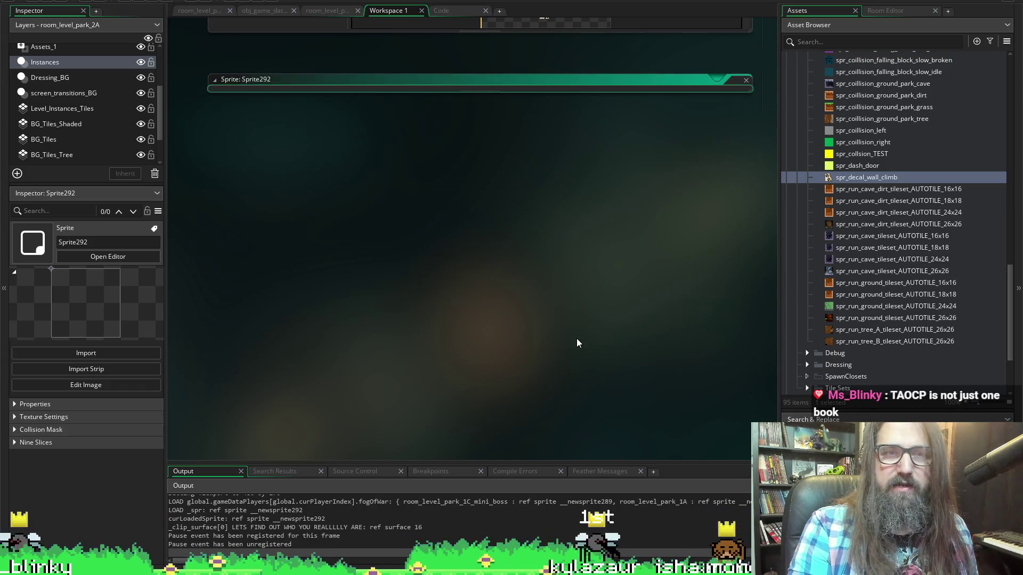
pyautogui.scroll(-2, 862, 304)
pyautogui.scroll(1, 583, 313)
pyautogui.scroll(5, 583, 318)
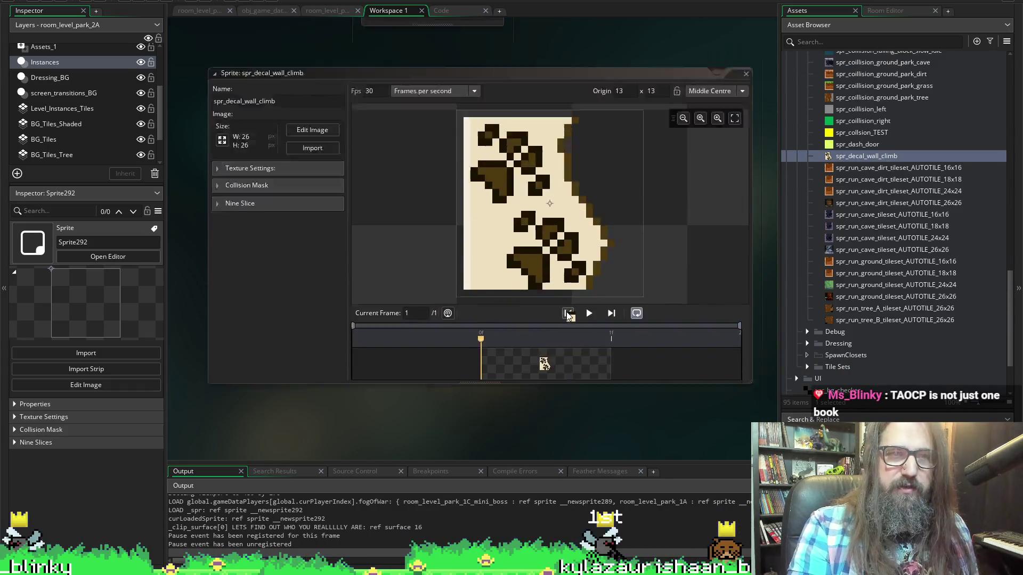
pyautogui.scroll(4, 915, 219)
pyautogui.scroll(10, 915, 218)
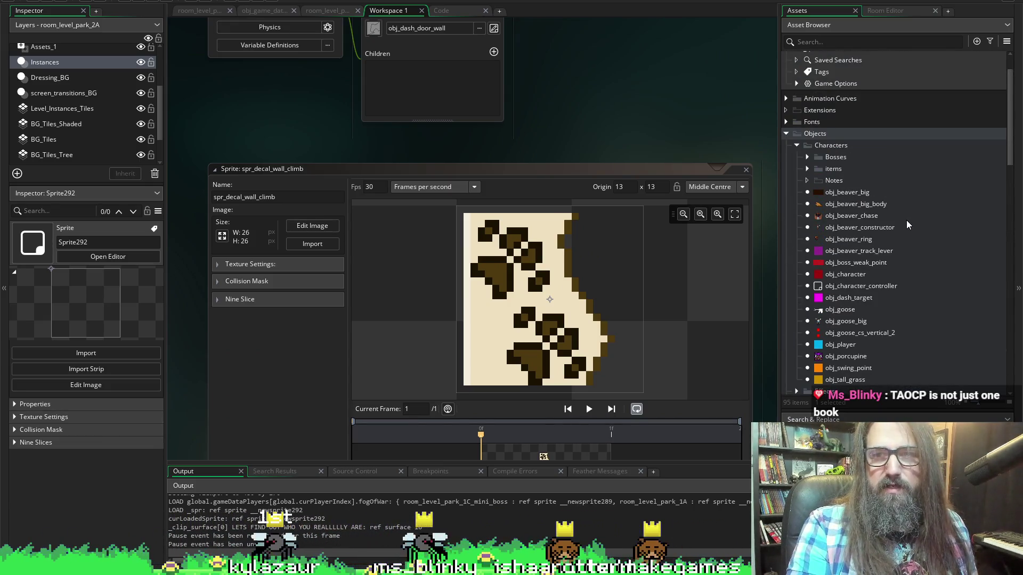
pyautogui.scroll(-5, 906, 228)
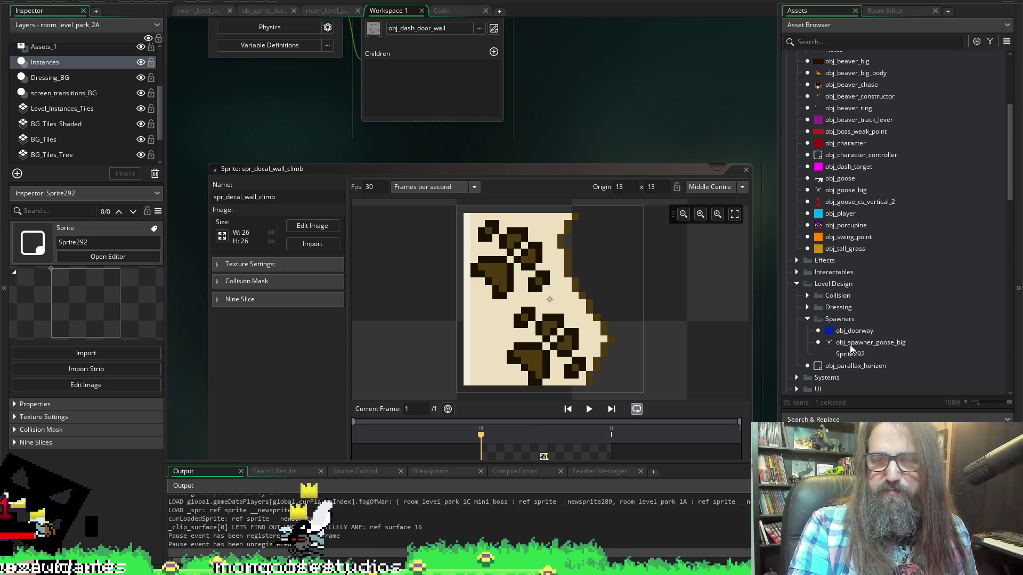
pyautogui.click(855, 354)
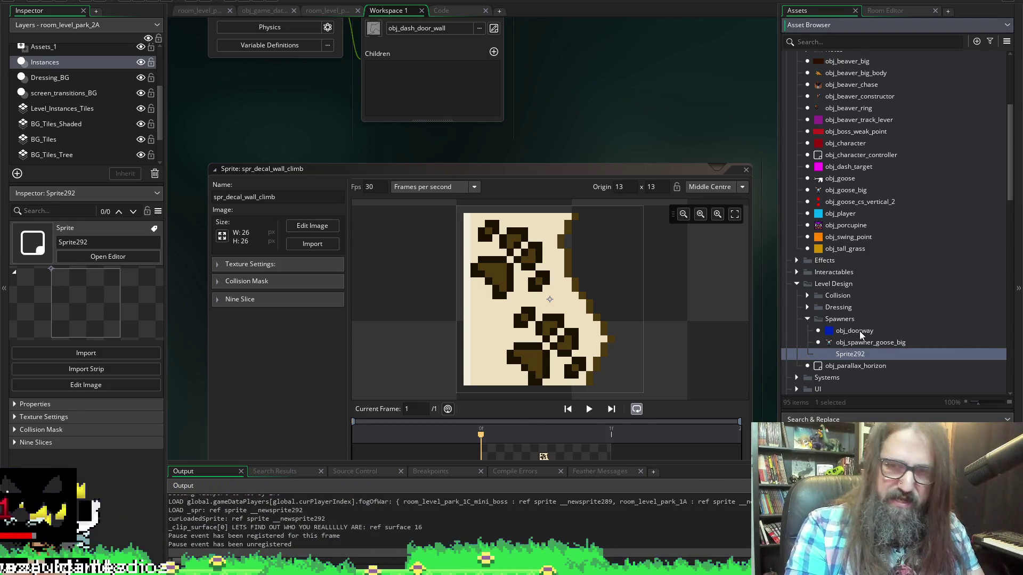
pyautogui.press('Delete')
pyautogui.press('Return')
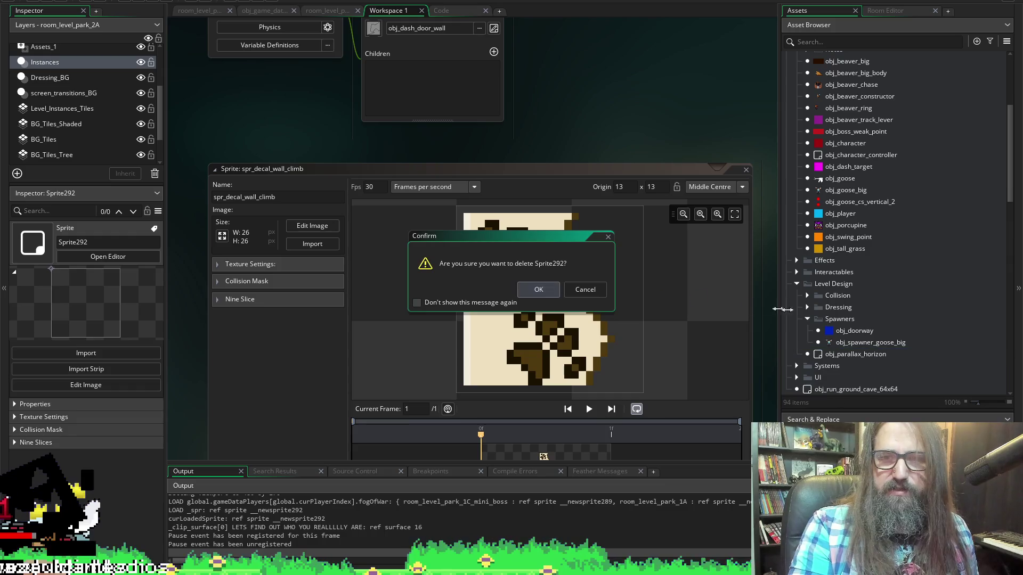
# Select the Spawners group and bring up its Create menu.
pyautogui.click(832, 326)
pyautogui.rightClick(836, 324)
pyautogui.moveTo(844, 326)
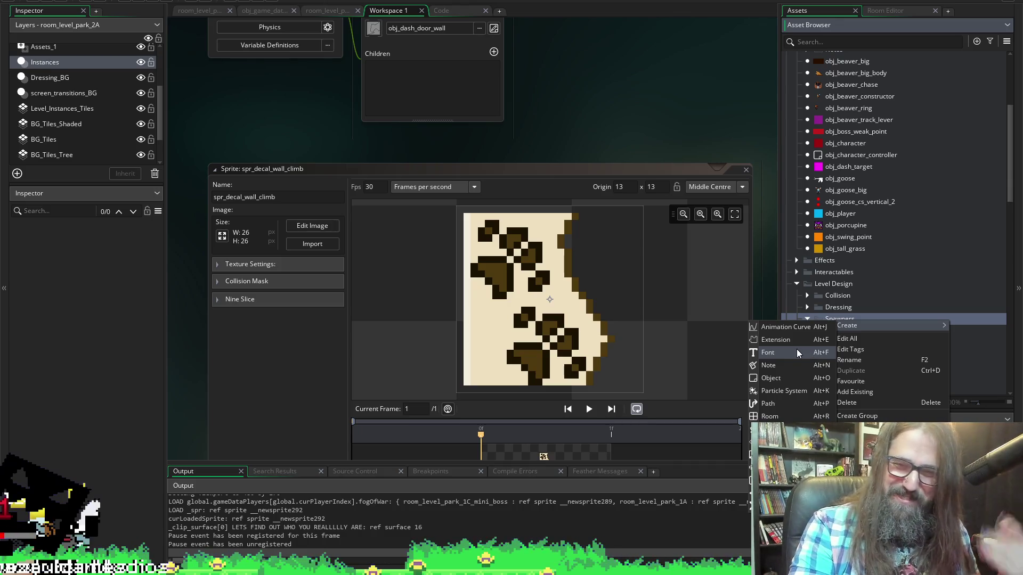
# Create object obj_wall_climb_decal in Spawners and assign it the spr_decal_wall_climb sprite.
pyautogui.click(785, 385)
pyautogui.write('obj_wall_climb_deca')
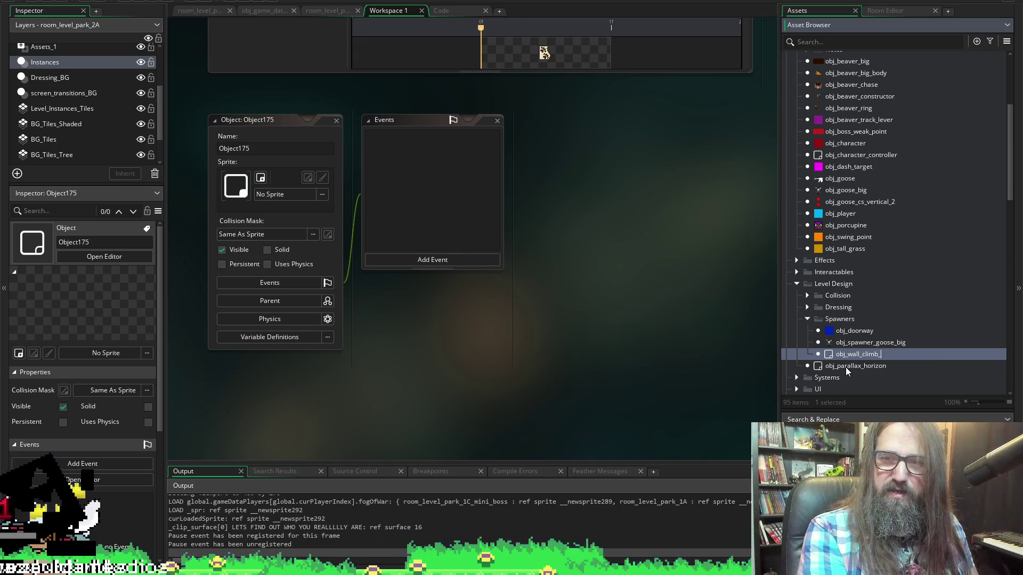
pyautogui.write('l')
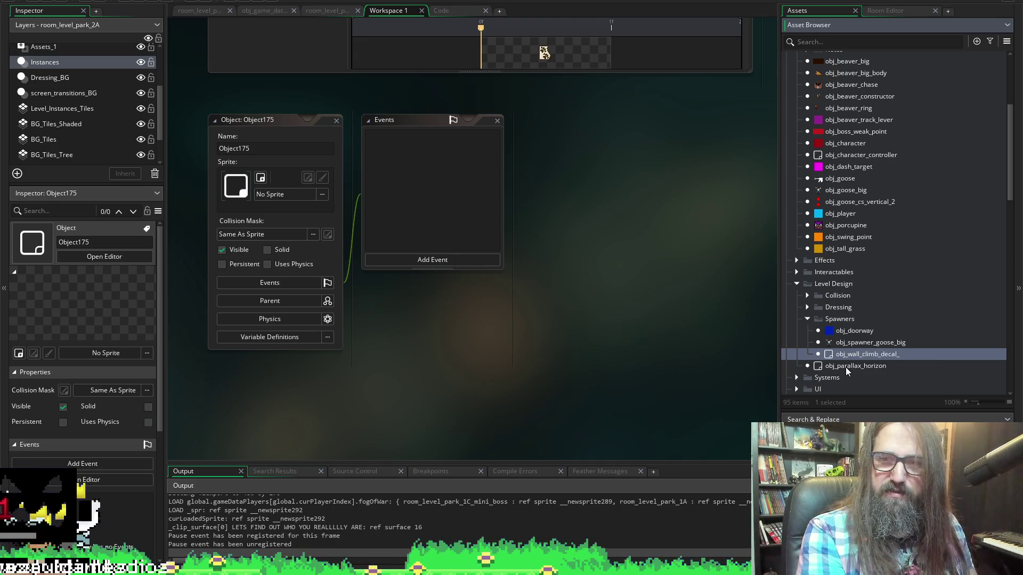
pyautogui.press('Return')
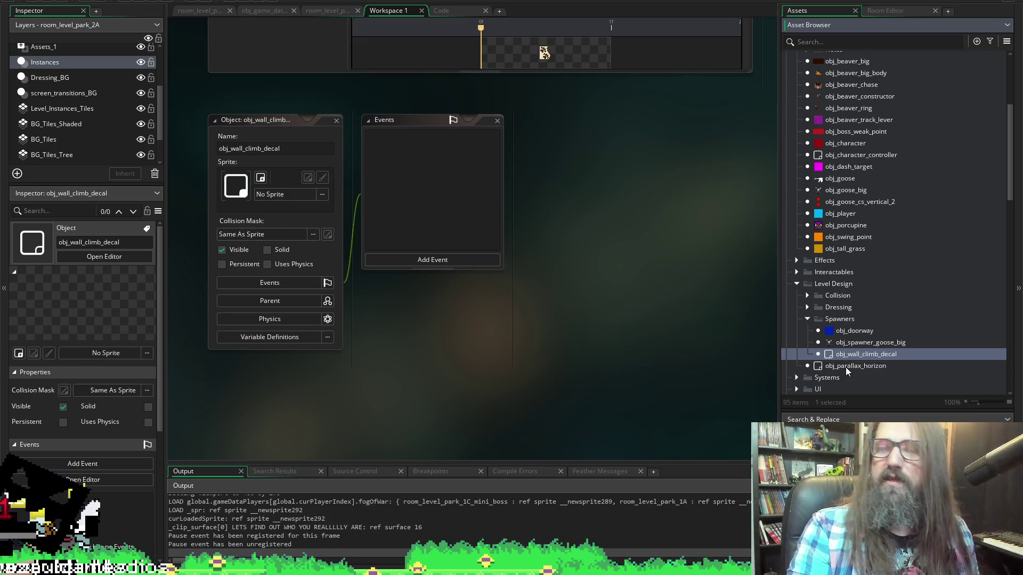
pyautogui.click(320, 194)
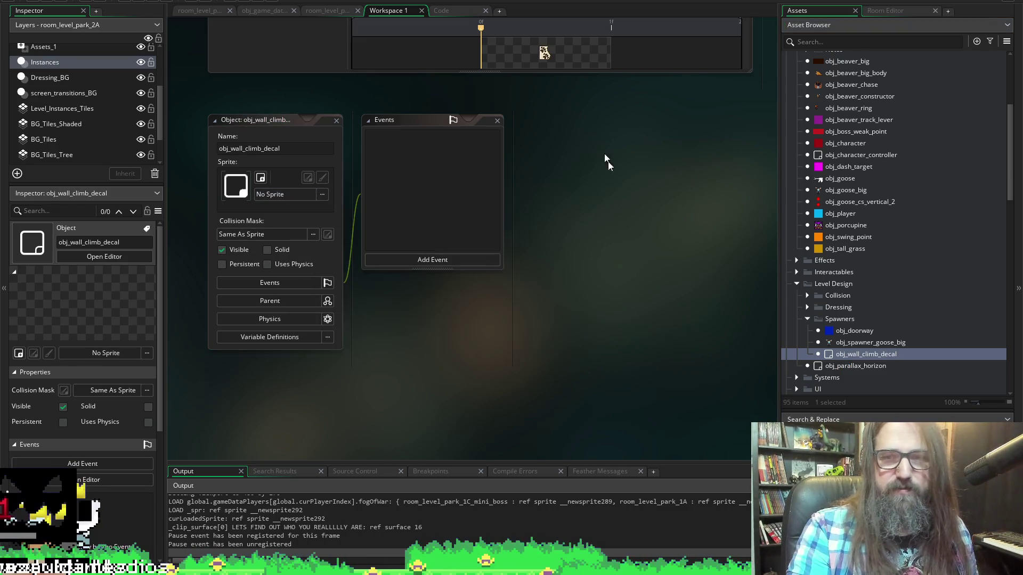
pyautogui.scroll(-10, 861, 328)
pyautogui.moveTo(852, 305); pyautogui.dragTo(237, 187)
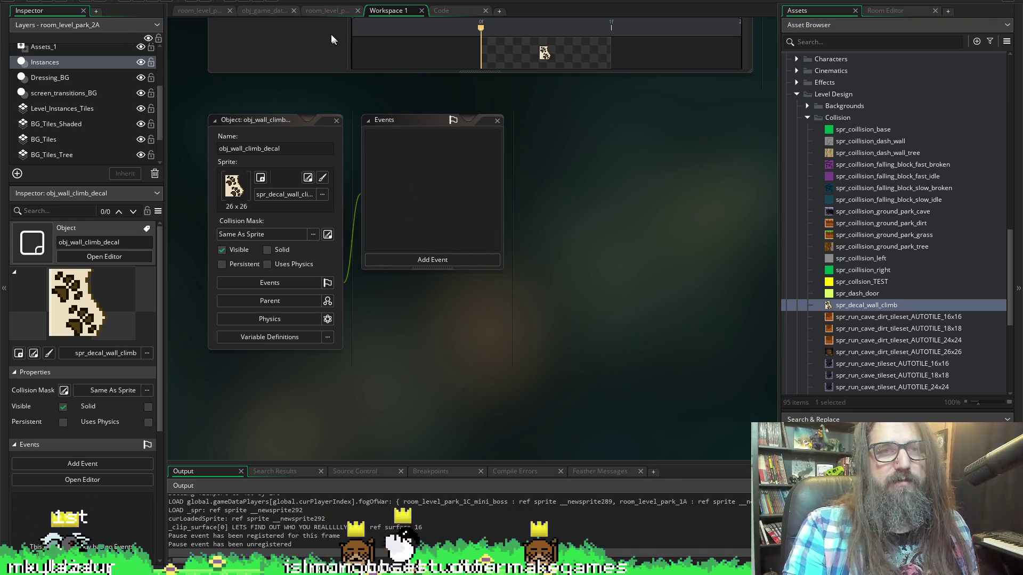
pyautogui.click(441, 12)
pyautogui.click(393, 12)
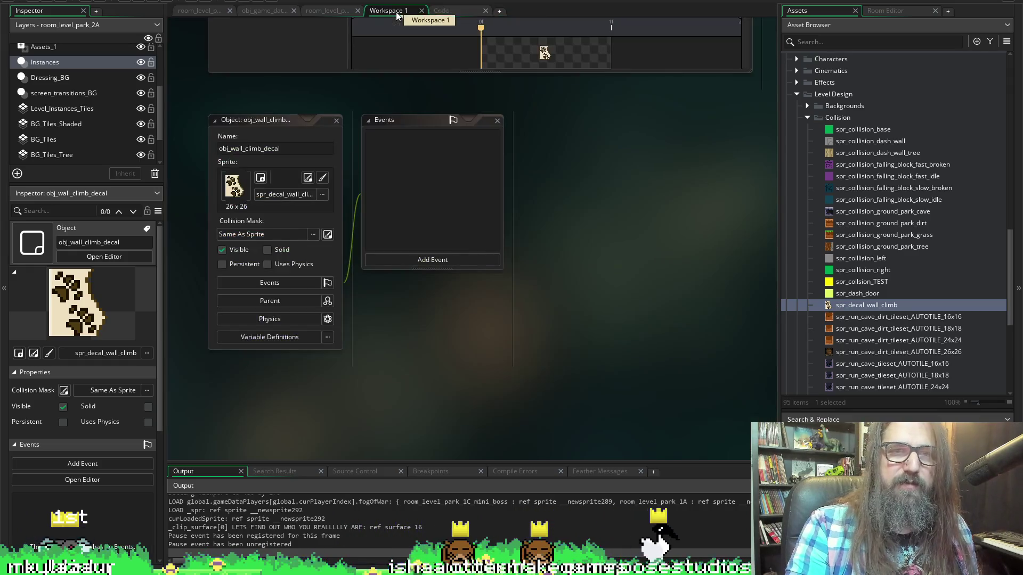
# Show room_level_park_2A around the tan pillar and select the Instances layer.
pyautogui.click(313, 14)
pyautogui.scroll(5, 336, 337)
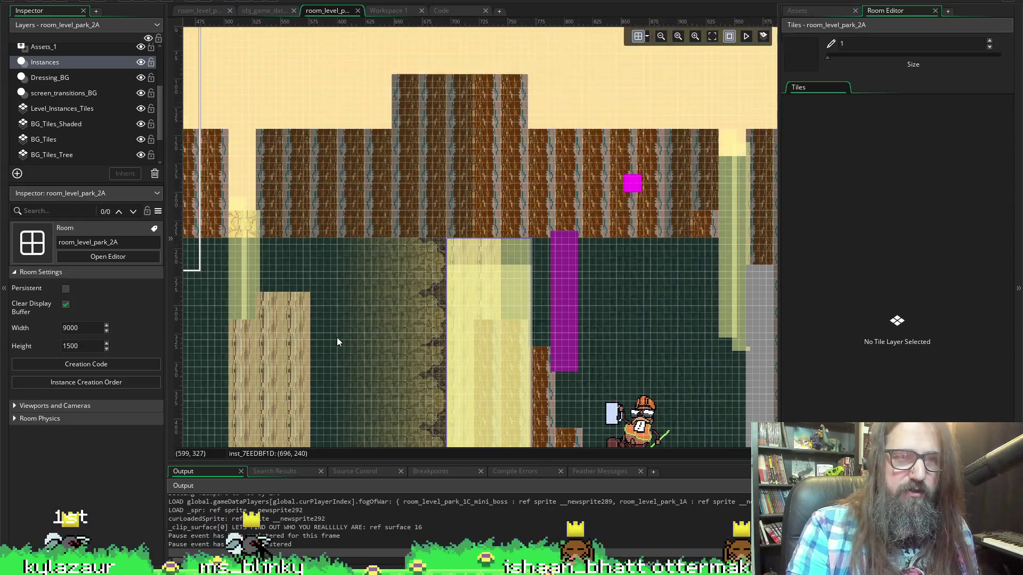
pyautogui.hscroll(3, 391, 203)
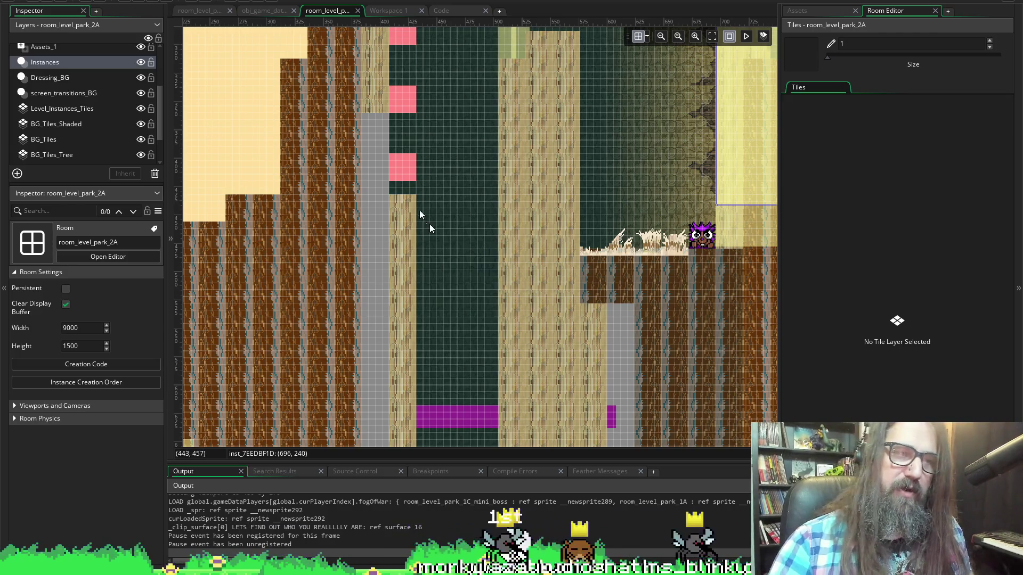
pyautogui.scroll(-1, 423, 222)
pyautogui.click(49, 77)
pyautogui.click(45, 62)
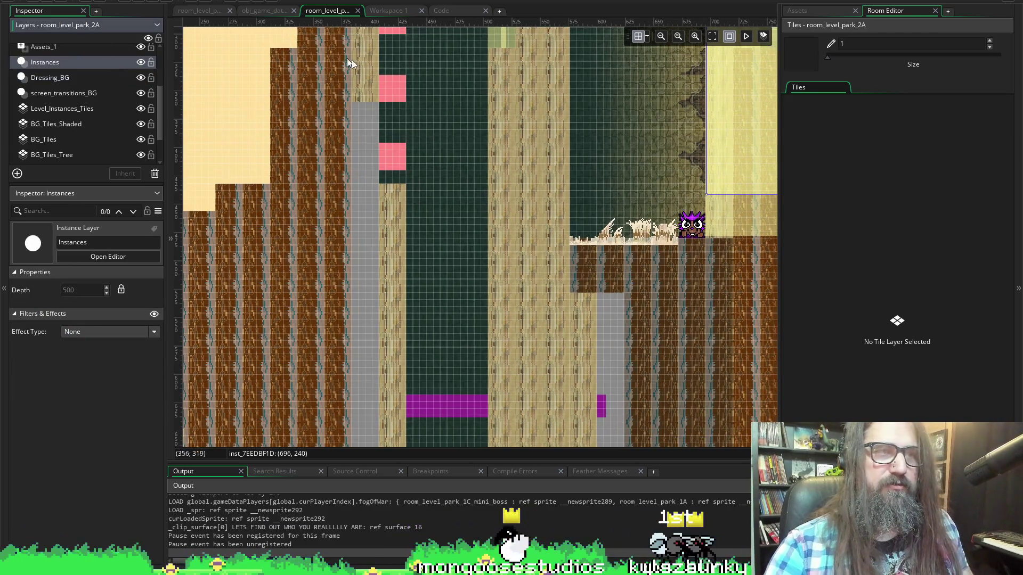
# Delete the upper grey obj_collision_wall blocks in the column beside the pink block.
pyautogui.click(371, 128)
pyautogui.press('Delete')
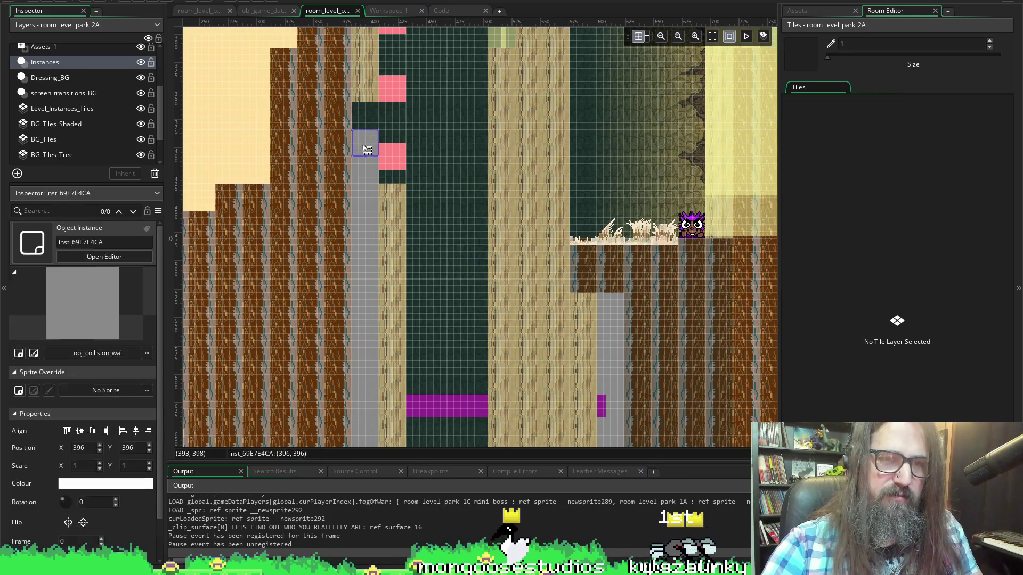
pyautogui.click(366, 169)
pyautogui.press('Delete')
pyautogui.click(365, 198)
pyautogui.press('Delete')
pyautogui.click(365, 223)
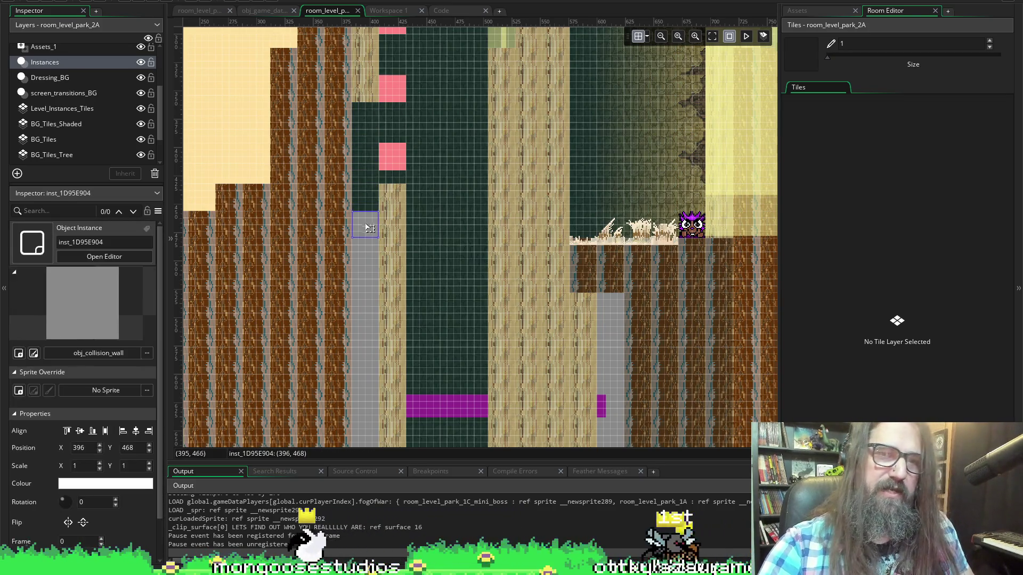
pyautogui.press('Delete')
pyautogui.click(366, 251)
pyautogui.scroll(-3, 373, 260)
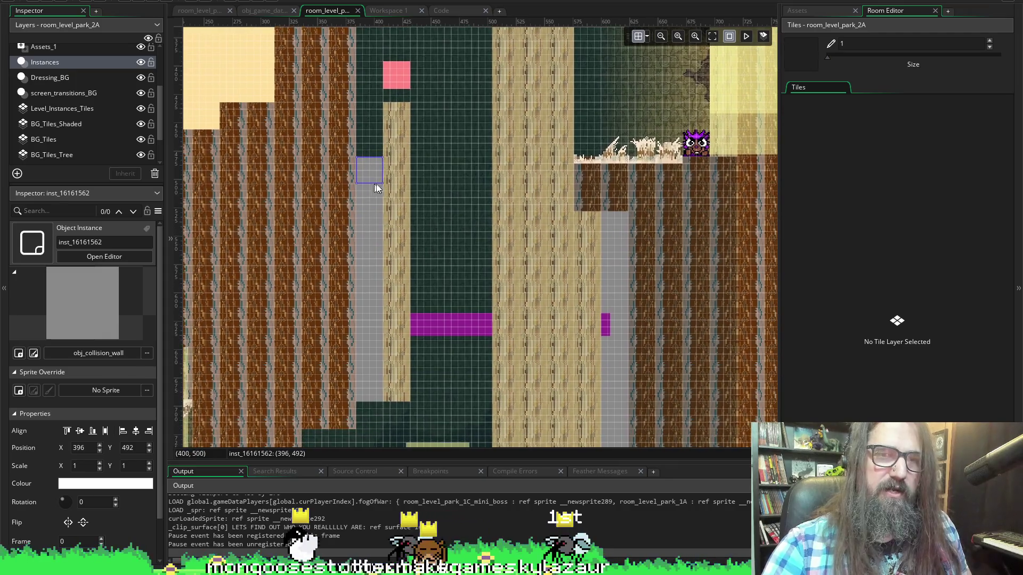
pyautogui.press('Delete')
# Delete the remaining lower wall blocks down to the bottom of the column.
pyautogui.click(361, 192)
pyautogui.press('Delete')
pyautogui.click(373, 232)
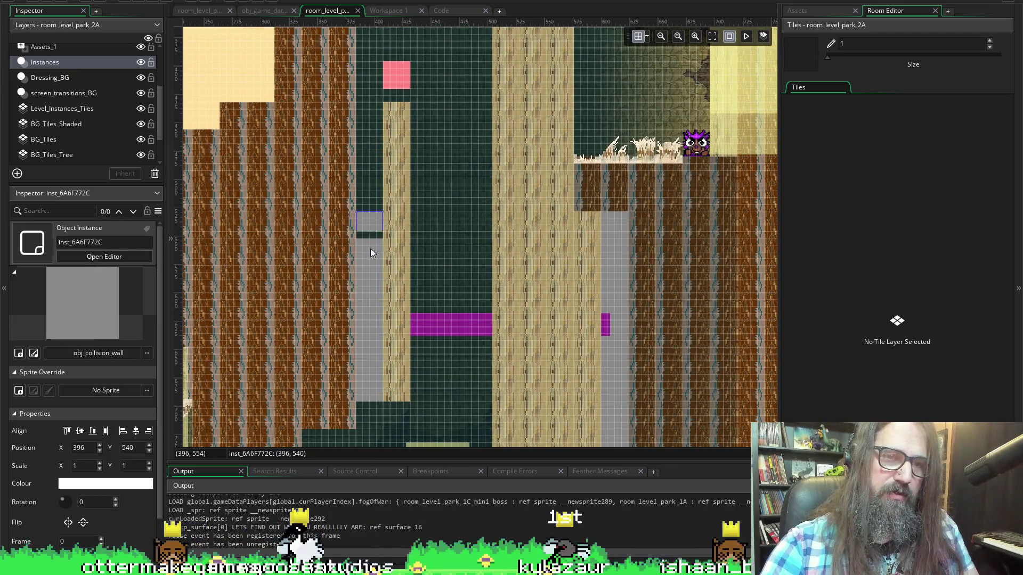
pyautogui.press('Delete')
pyautogui.click(371, 249)
pyautogui.press('Delete')
pyautogui.click(368, 277)
pyautogui.press('Delete')
pyautogui.click(370, 304)
pyautogui.press('Delete')
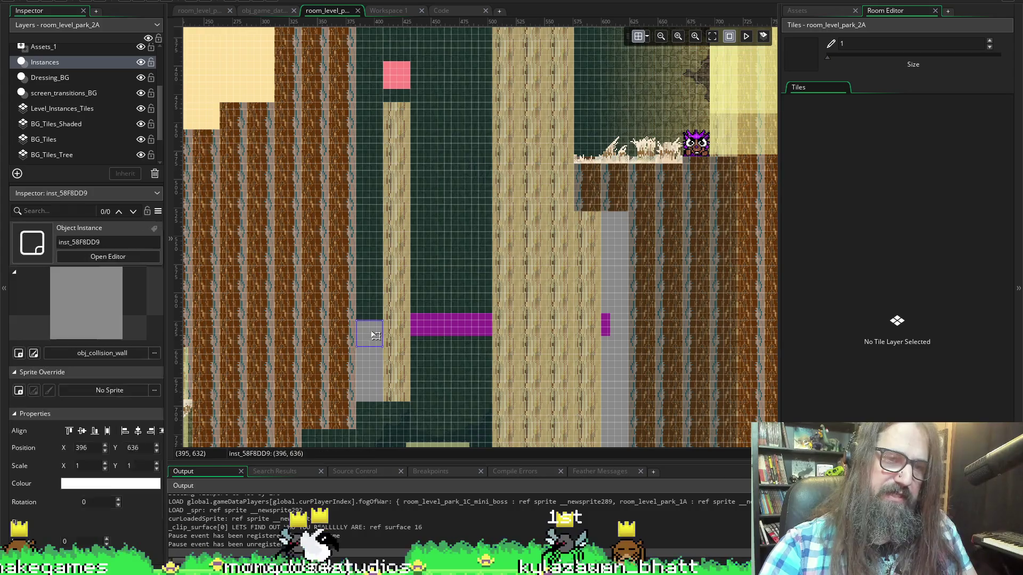
pyautogui.click(368, 333)
pyautogui.press('Delete')
pyautogui.click(371, 364)
pyautogui.press('Delete')
pyautogui.click(365, 388)
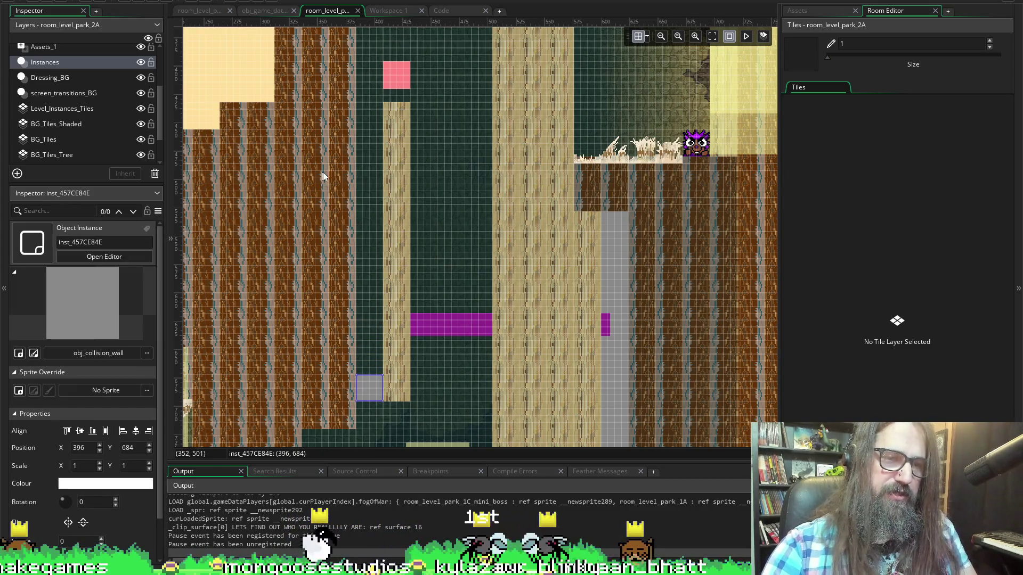
pyautogui.press('Delete')
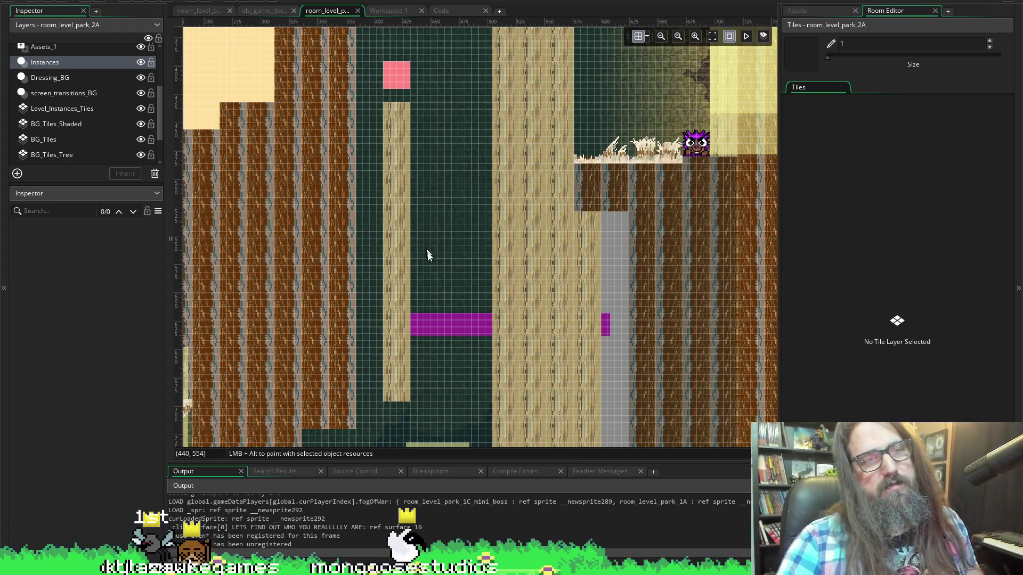
# Paint brown tree tiles down the cleared column on the Level_Instances_Tiles layer.
pyautogui.moveTo(421, 251); pyautogui.dragTo(392, 202)
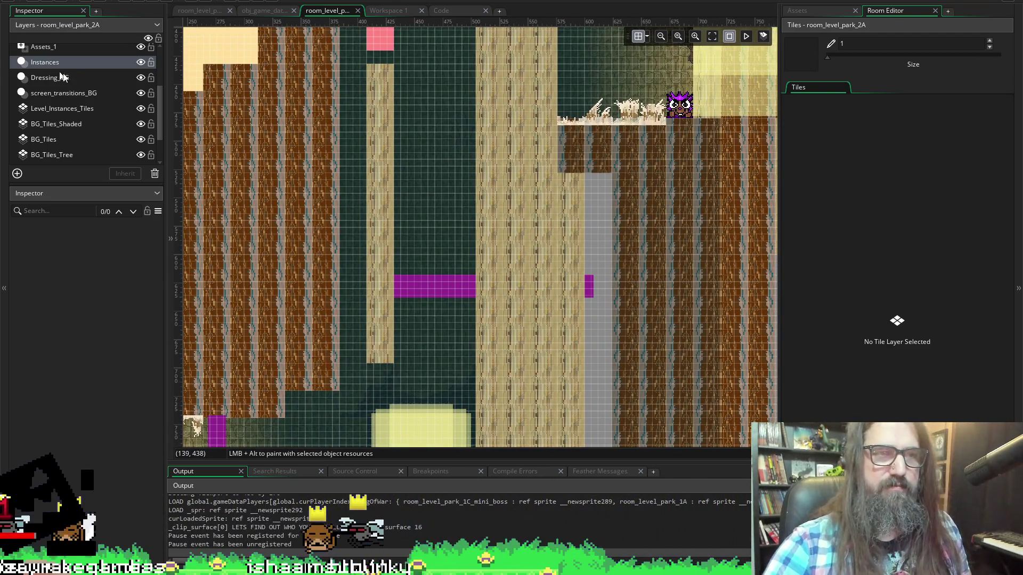
pyautogui.click(85, 109)
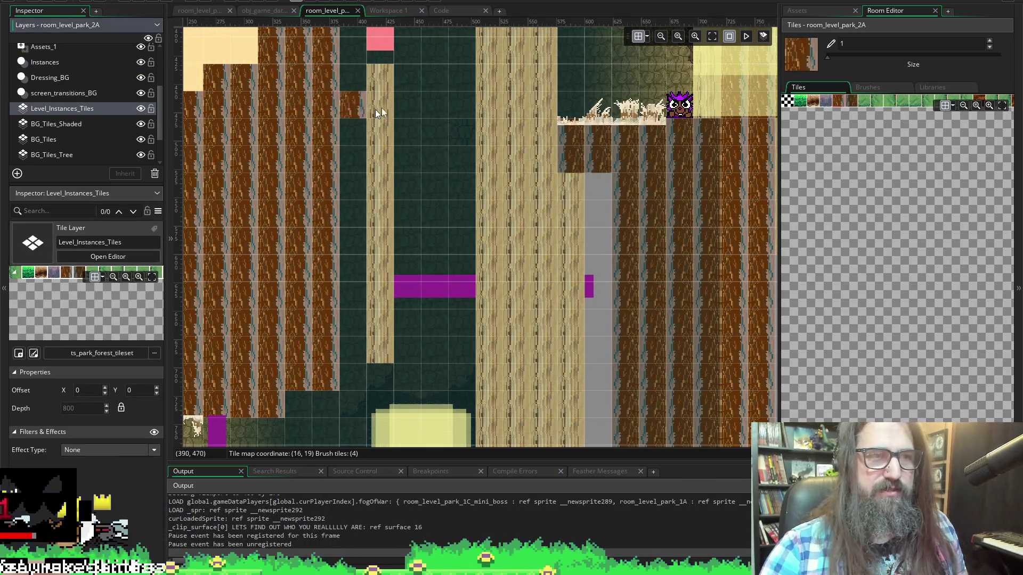
pyautogui.moveTo(348, 81); pyautogui.dragTo(354, 323)
# Paint more brown tree tiles over the dark background beside the column.
pyautogui.scroll(3, 356, 346)
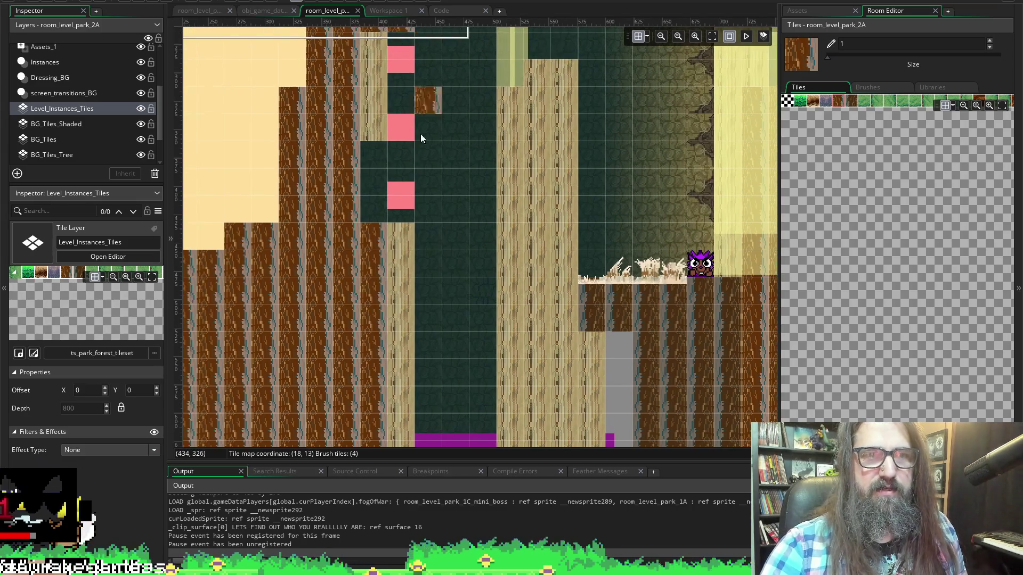
pyautogui.moveTo(357, 153); pyautogui.dragTo(365, 208)
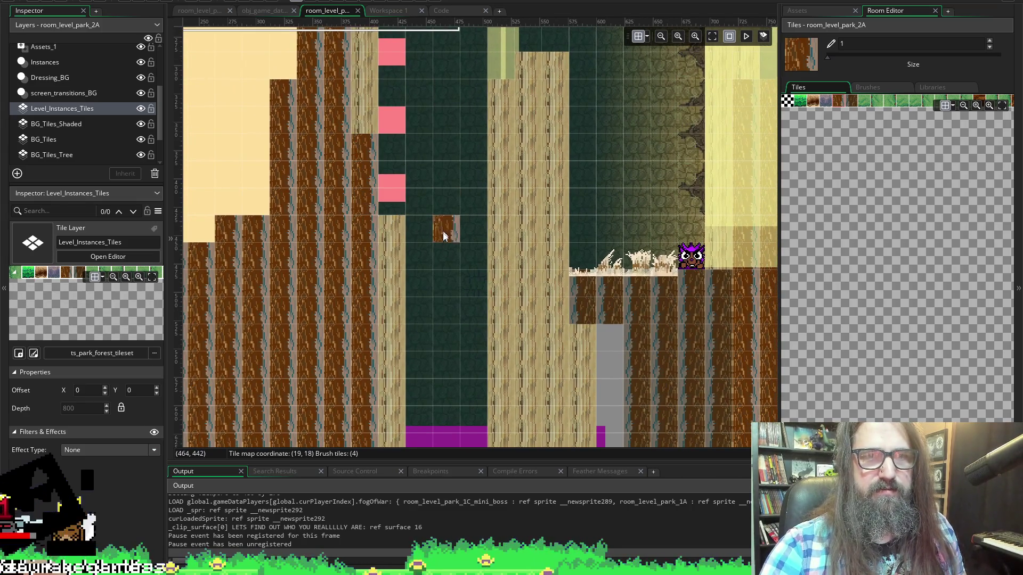
pyautogui.hscroll(1, 404, 240)
pyautogui.scroll(-2, 328, 254)
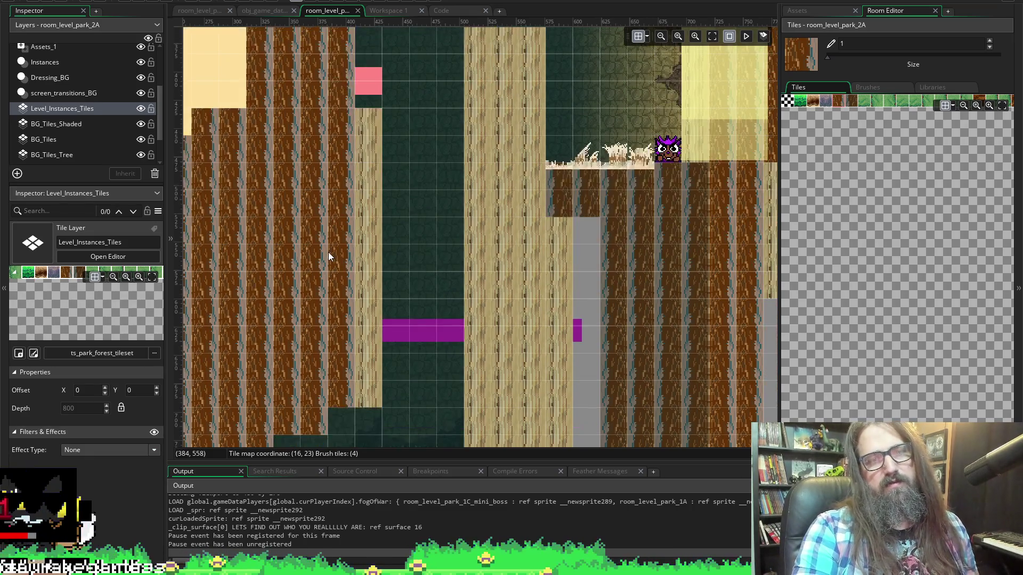
pyautogui.scroll(-2, 324, 245)
pyautogui.scroll(-1, 326, 251)
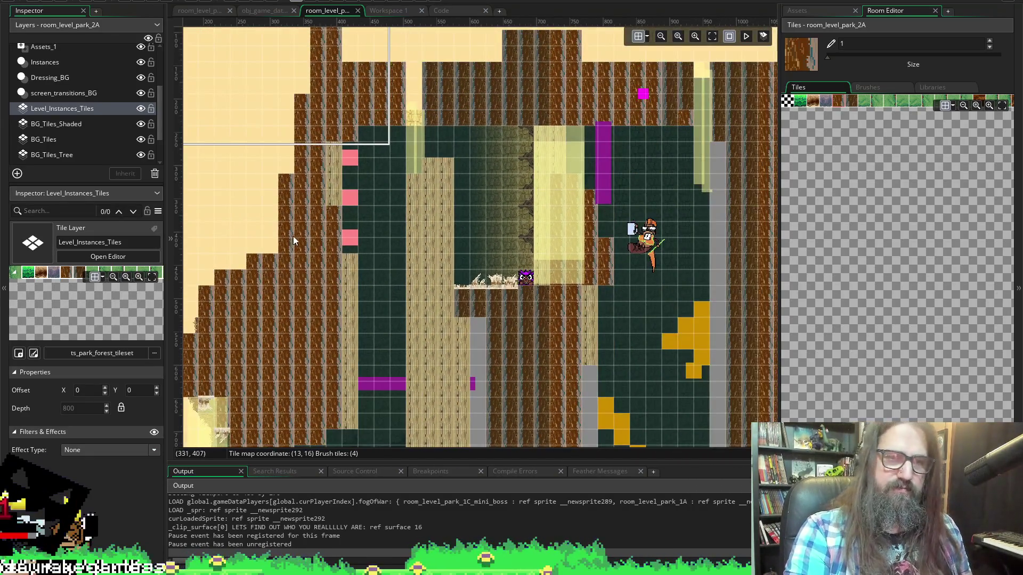
pyautogui.scroll(2, 295, 274)
pyautogui.scroll(1, 326, 276)
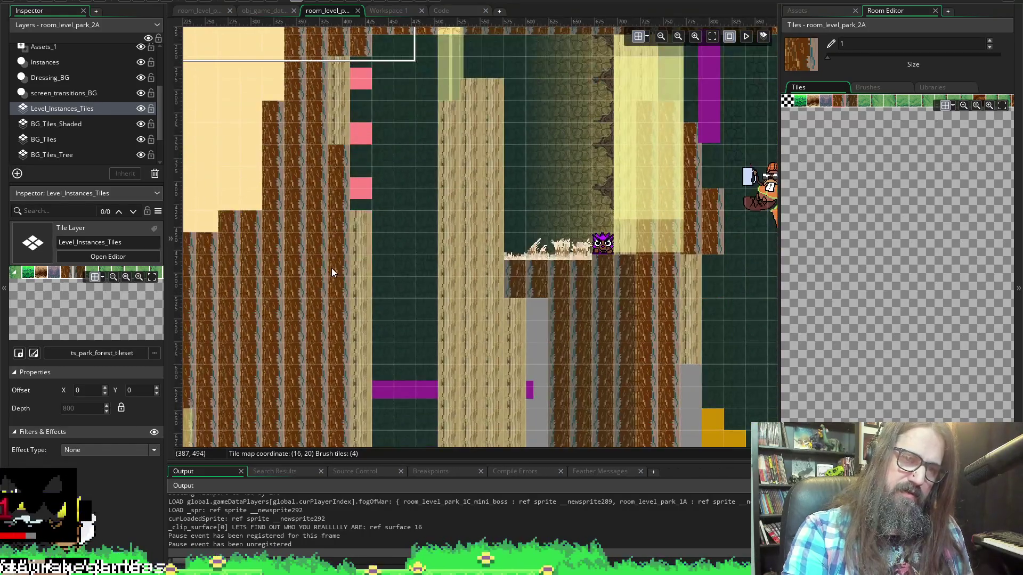
pyautogui.scroll(-1, 326, 261)
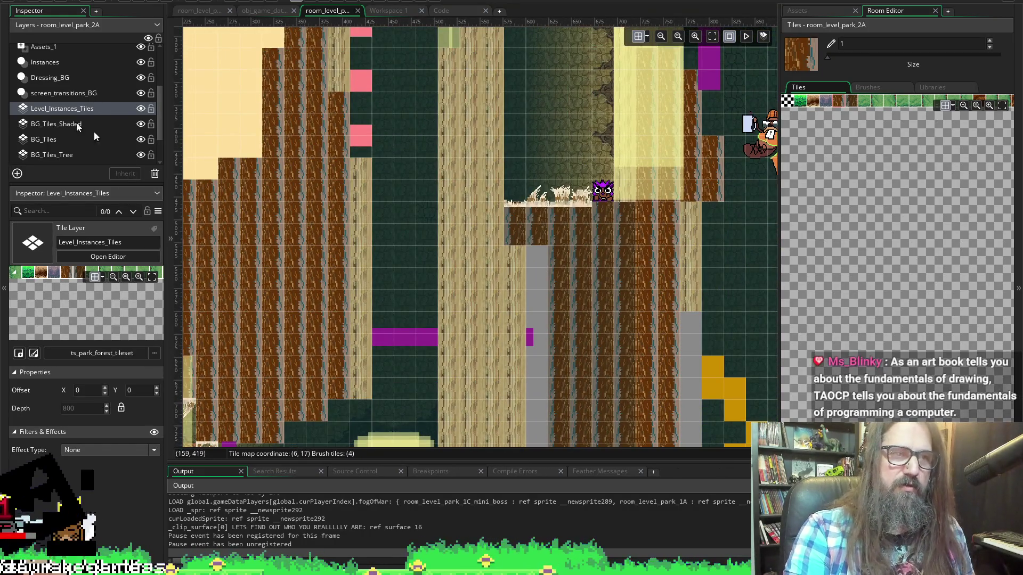
pyautogui.scroll(1, 62, 92)
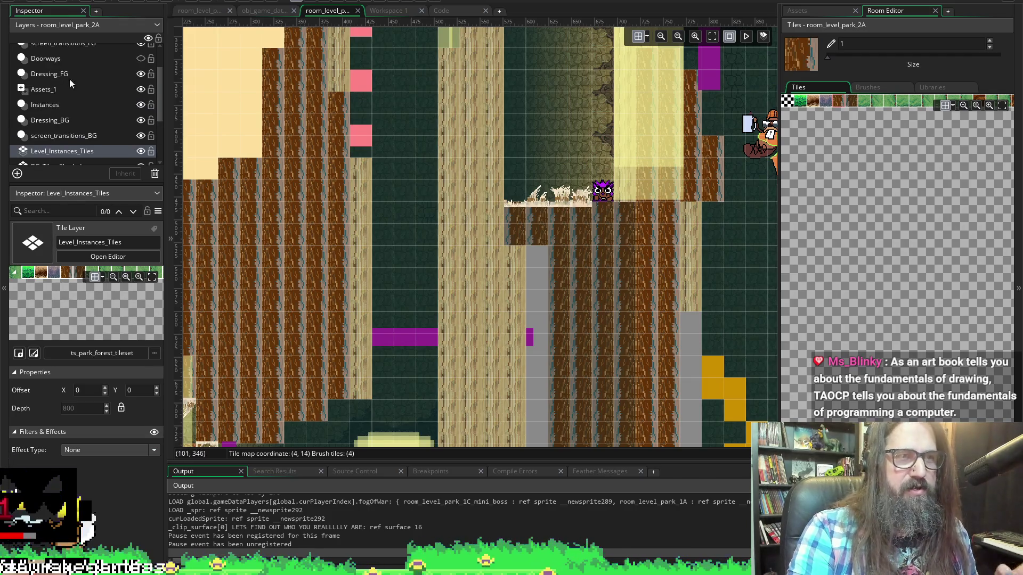
pyautogui.click(65, 88)
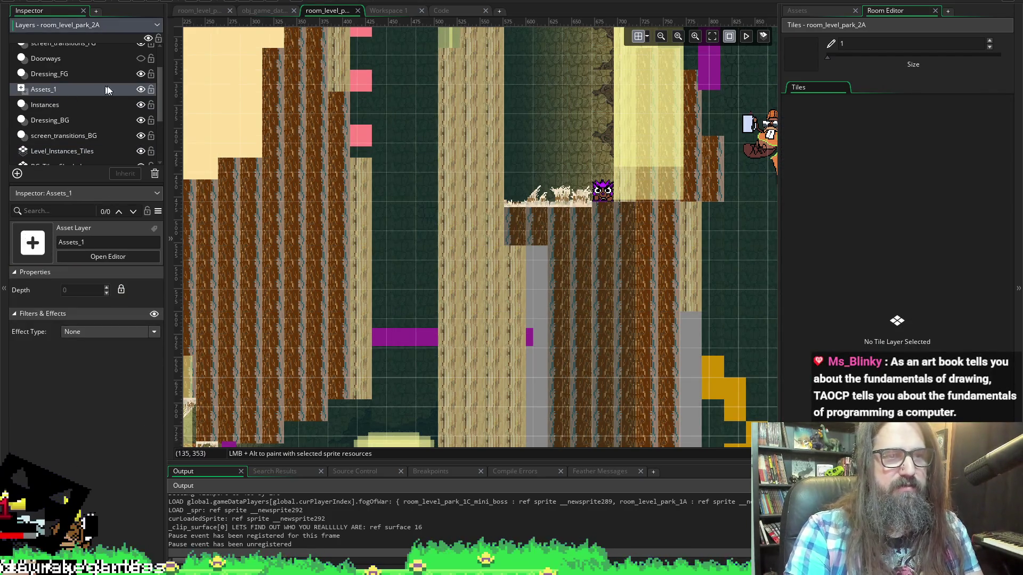
# Delete the Assets_1 layer from the room.
pyautogui.click(94, 69)
pyautogui.click(77, 90)
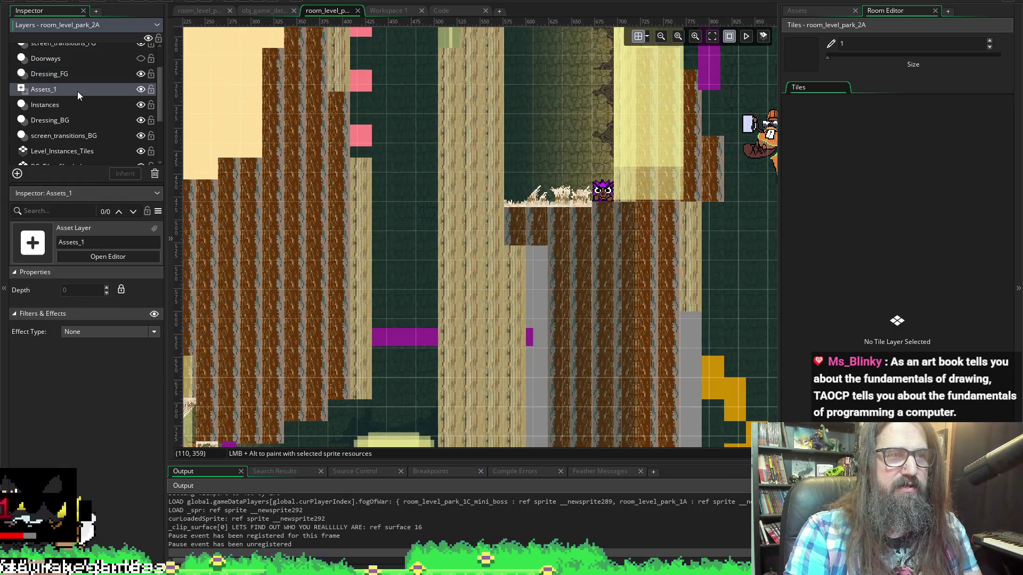
pyautogui.press('Delete')
# Add a new instance layer named wall_climb_decals above the Instances layer.
pyautogui.click(66, 89)
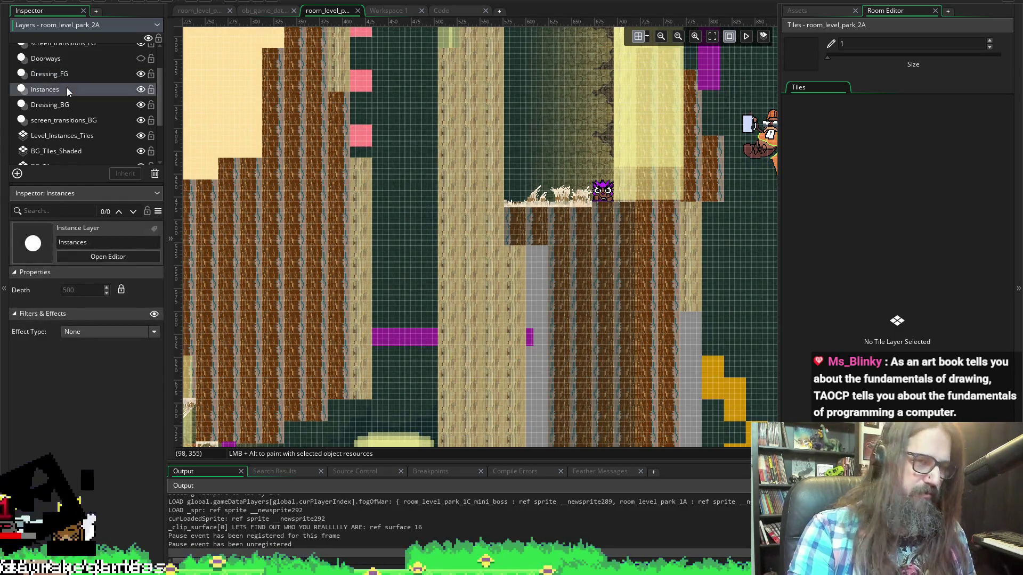
pyautogui.click(18, 174)
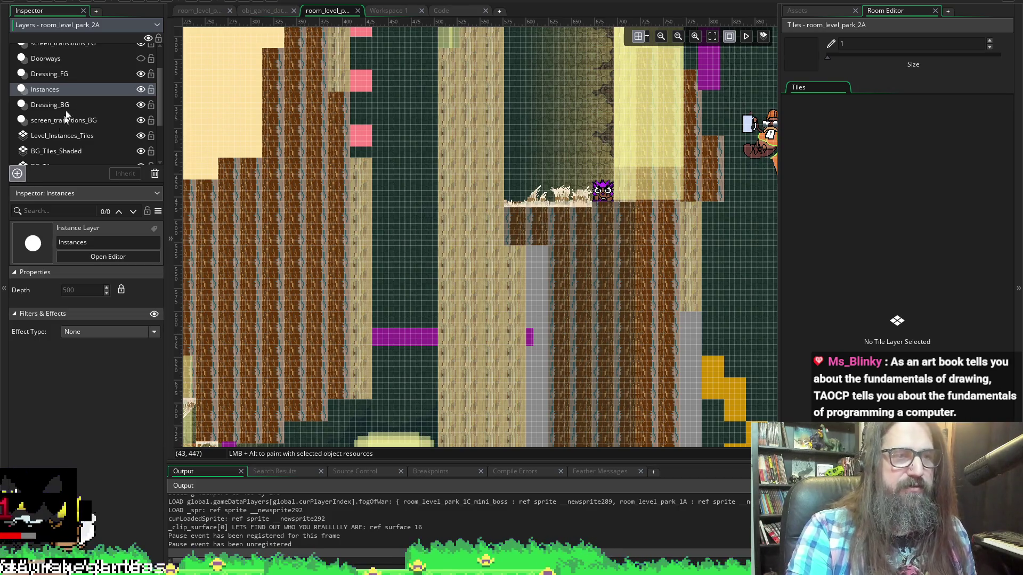
pyautogui.click(74, 202)
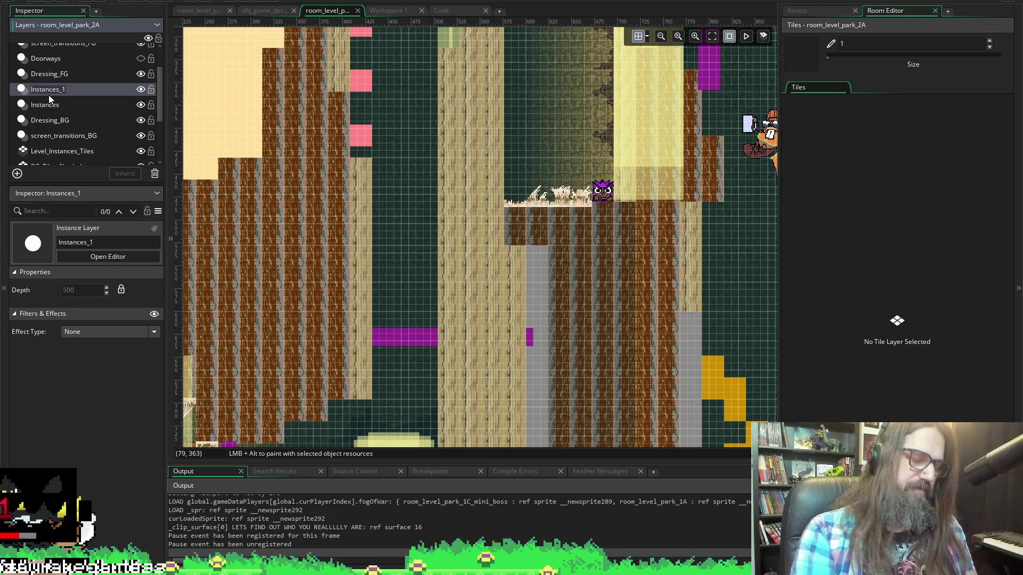
pyautogui.write('wall')
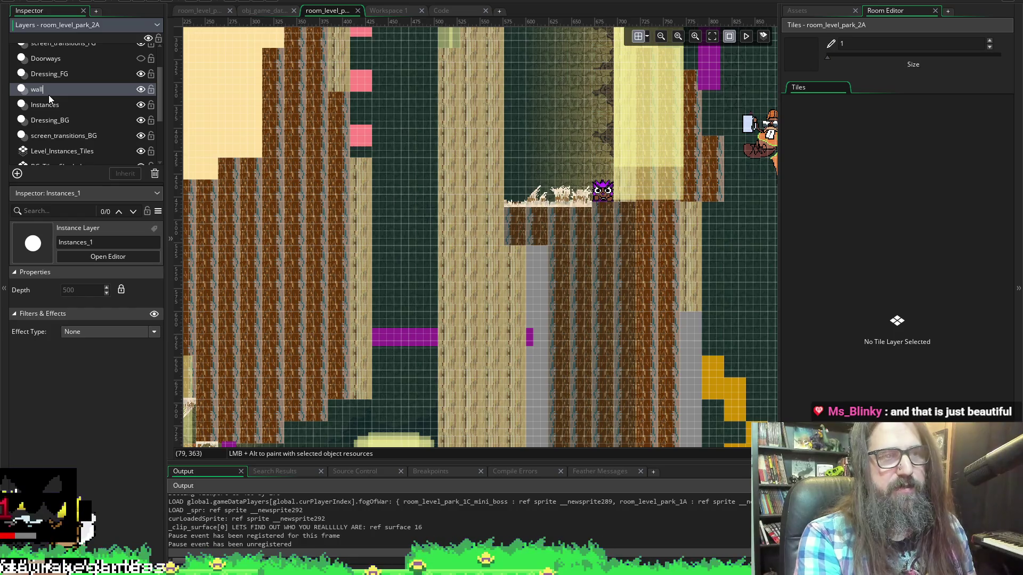
pyautogui.write('_climb_')
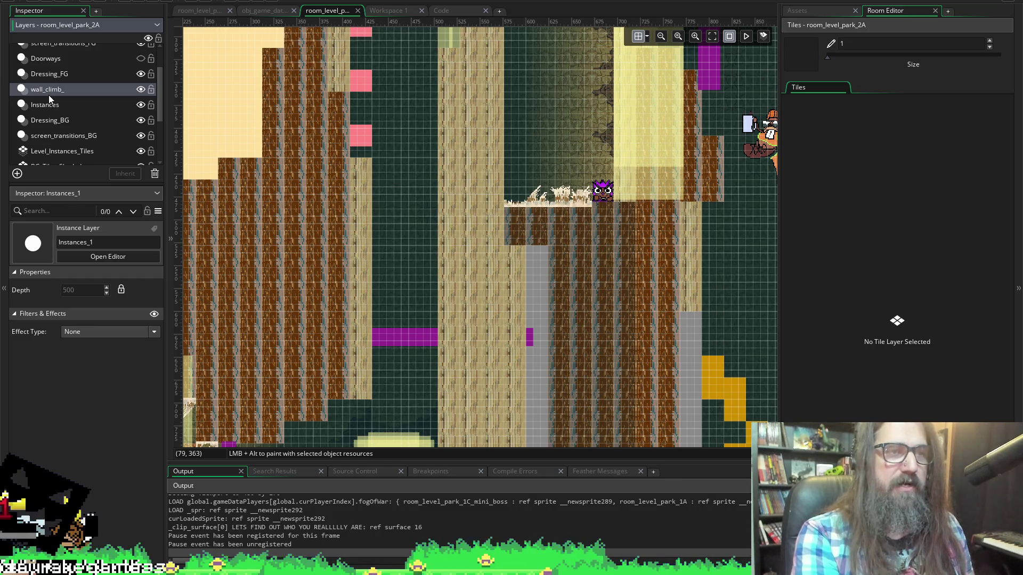
pyautogui.write('decals')
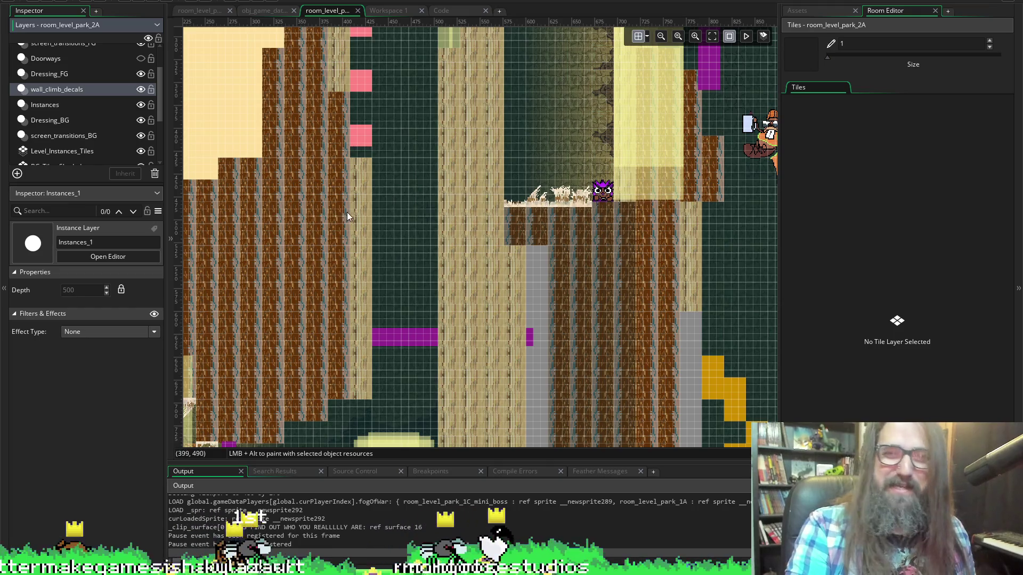
pyautogui.hscroll(-1, 343, 199)
pyautogui.hscroll(-1, 373, 155)
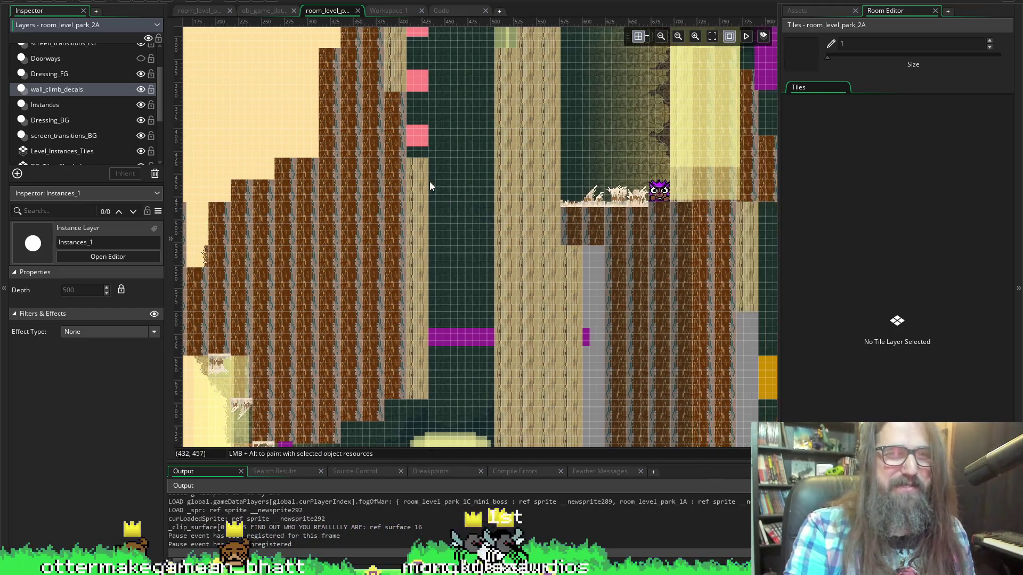
pyautogui.hscroll(2, 370, 181)
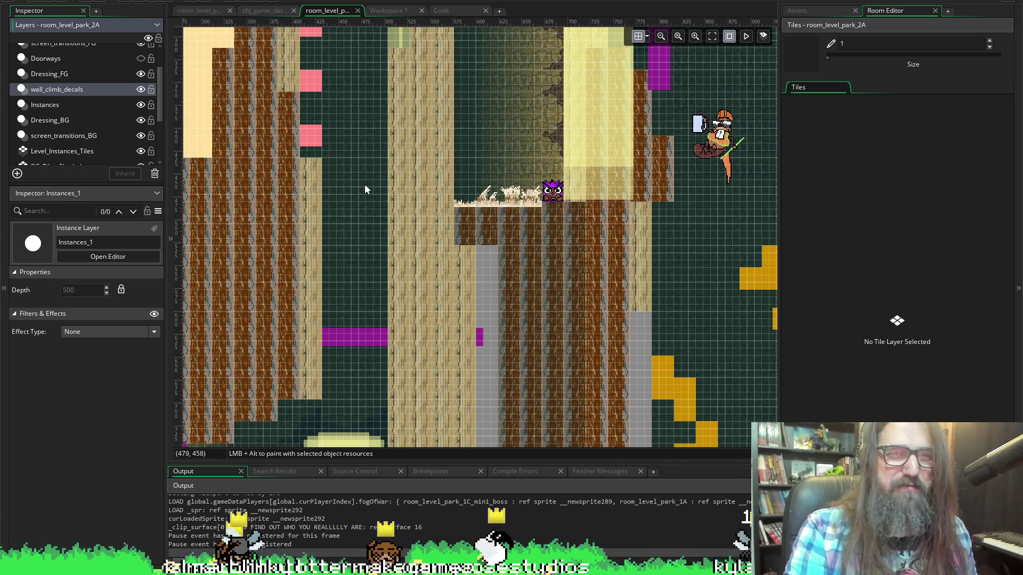
pyautogui.hscroll(-2, 383, 218)
pyautogui.scroll(-2, 453, 222)
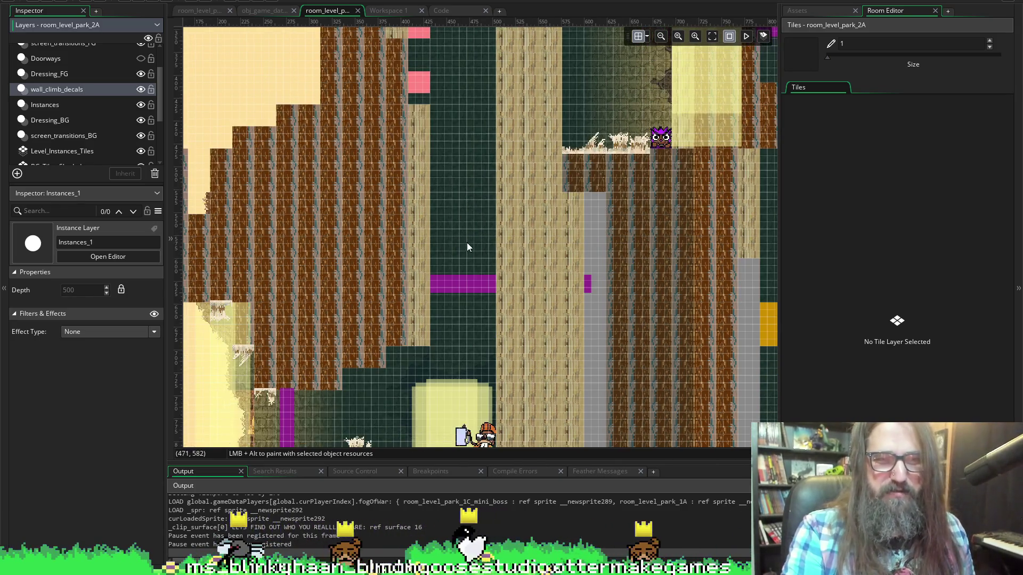
# Place an obj_wall_climb_decal instance beside the tan pillar at 424, 456 and select it.
pyautogui.click(801, 10)
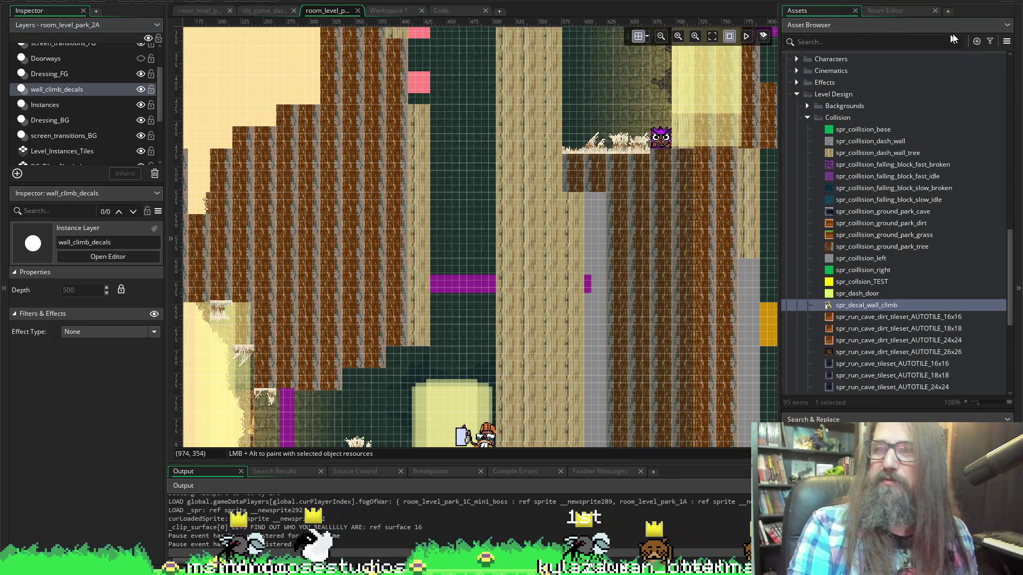
pyautogui.click(875, 11)
pyautogui.click(819, 13)
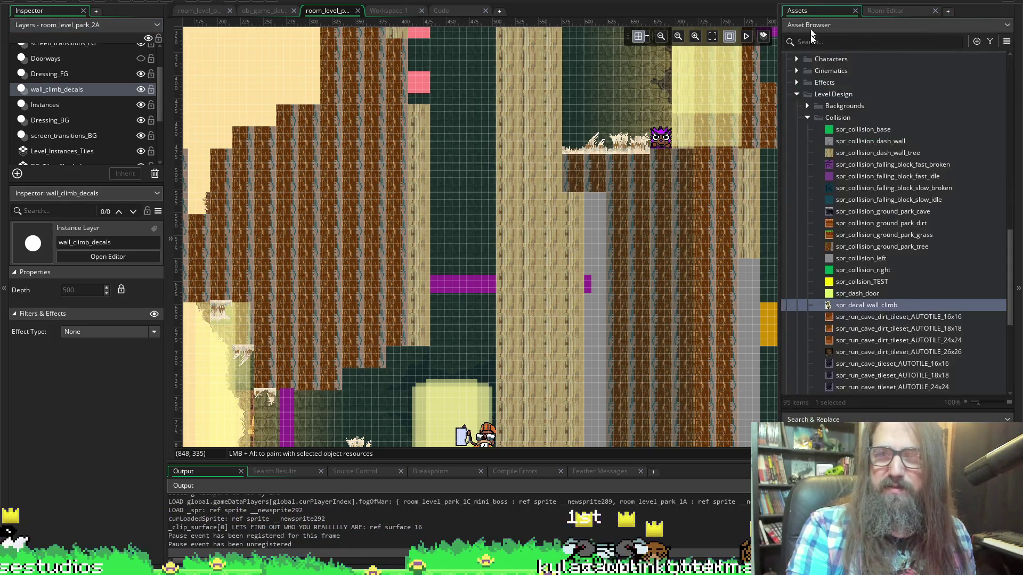
pyautogui.scroll(8, 847, 293)
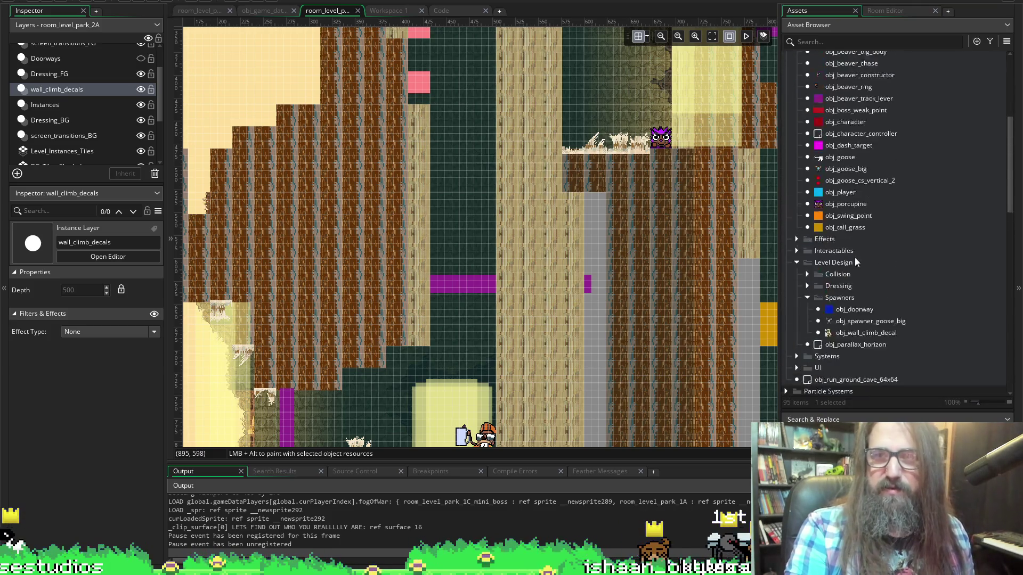
pyautogui.scroll(-5, 848, 272)
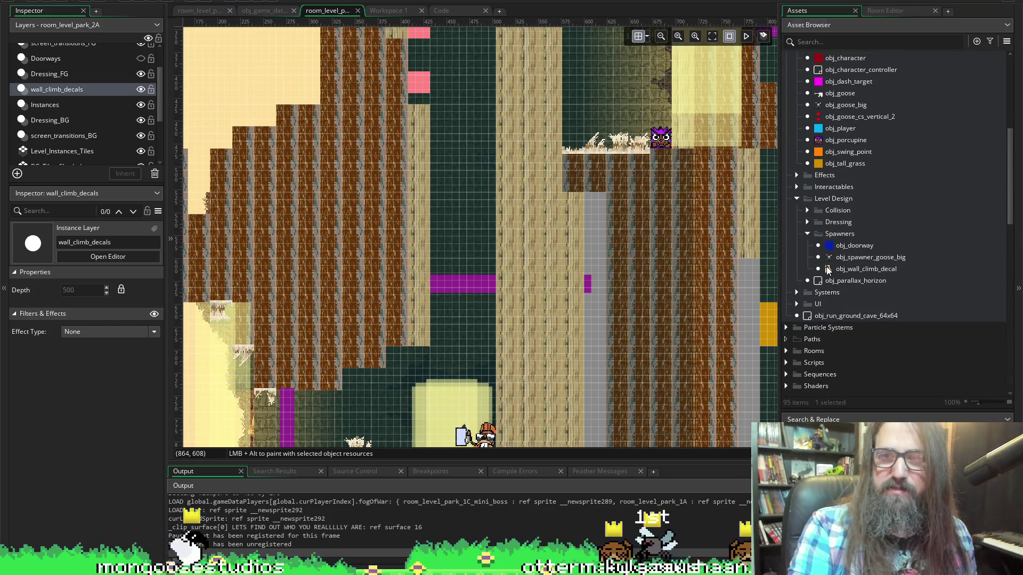
pyautogui.click(865, 269)
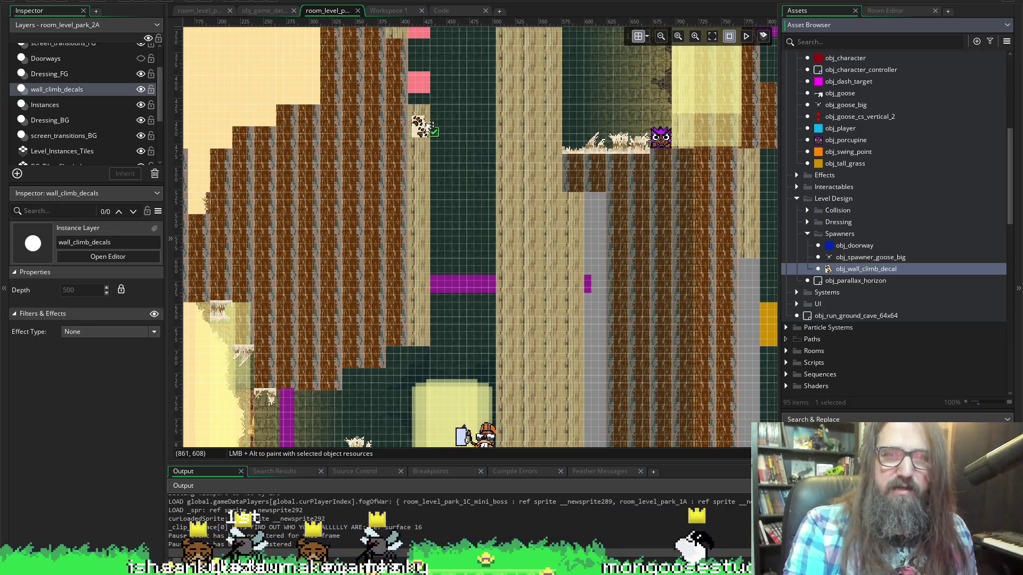
pyautogui.click(421, 128)
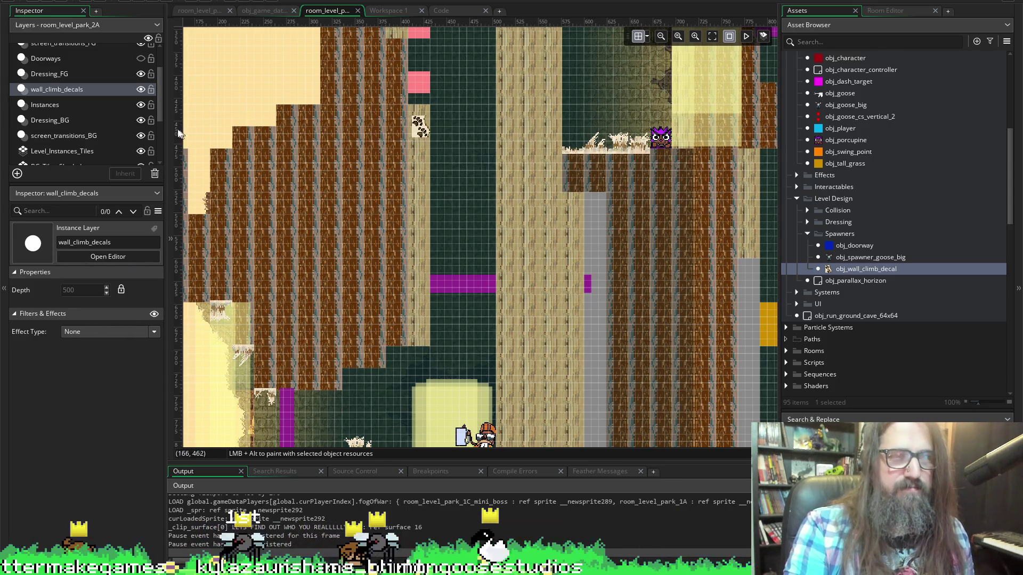
pyautogui.click(420, 127)
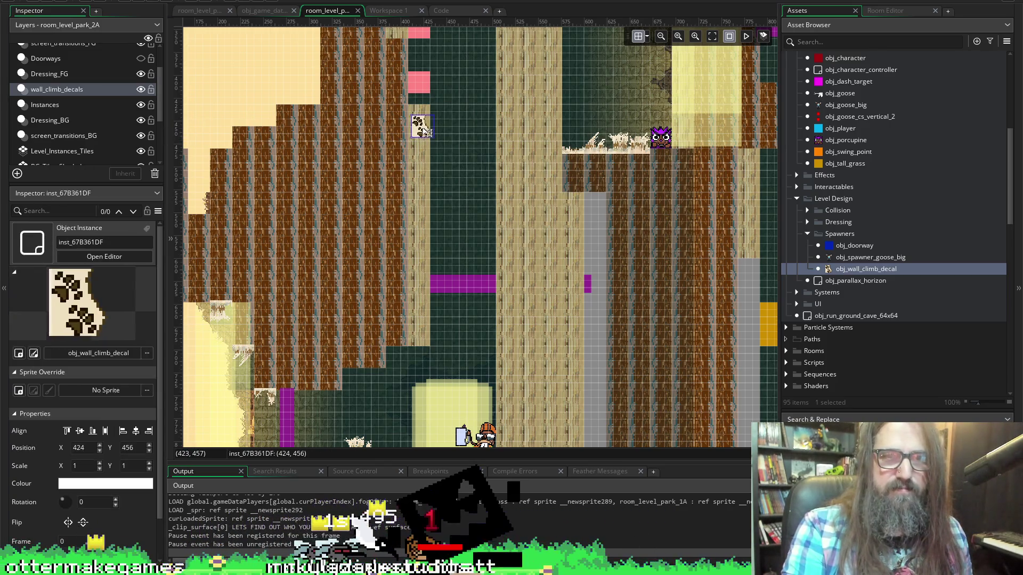
# Mirror the decal to Scale X -1 and move it against the wall edge at 400, 464.
pyautogui.press('x')
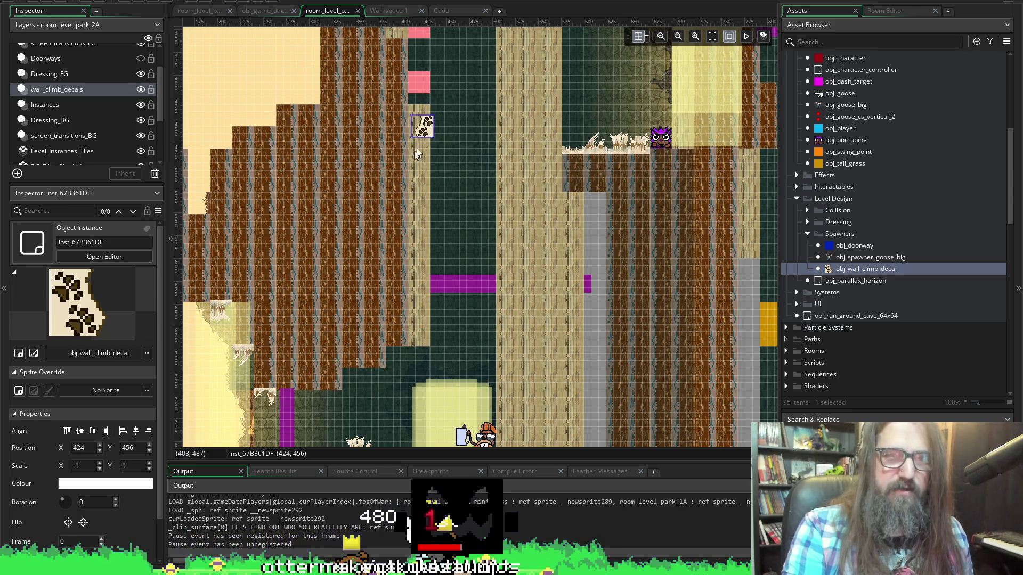
pyautogui.scroll(2, 411, 147)
pyautogui.scroll(-3, 412, 150)
pyautogui.keyDown('ctrl'); pyautogui.scroll(3, 412, 151); pyautogui.keyUp('ctrl')
pyautogui.scroll(4, 421, 144)
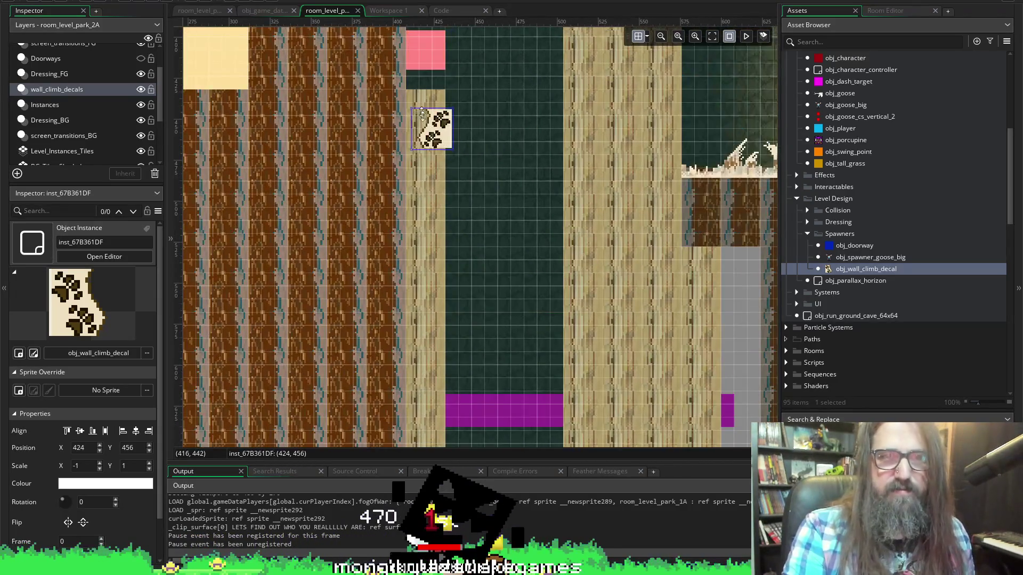
pyautogui.moveTo(436, 137)
pyautogui.mouseDown()
pyautogui.moveTo(421, 167)
pyautogui.moveTo(437, 139)
pyautogui.moveTo(427, 149)
pyautogui.moveTo(426, 137)
pyautogui.moveTo(261, 149)
pyautogui.moveTo(365, 122)
pyautogui.moveTo(387, 150)
pyautogui.mouseUp()
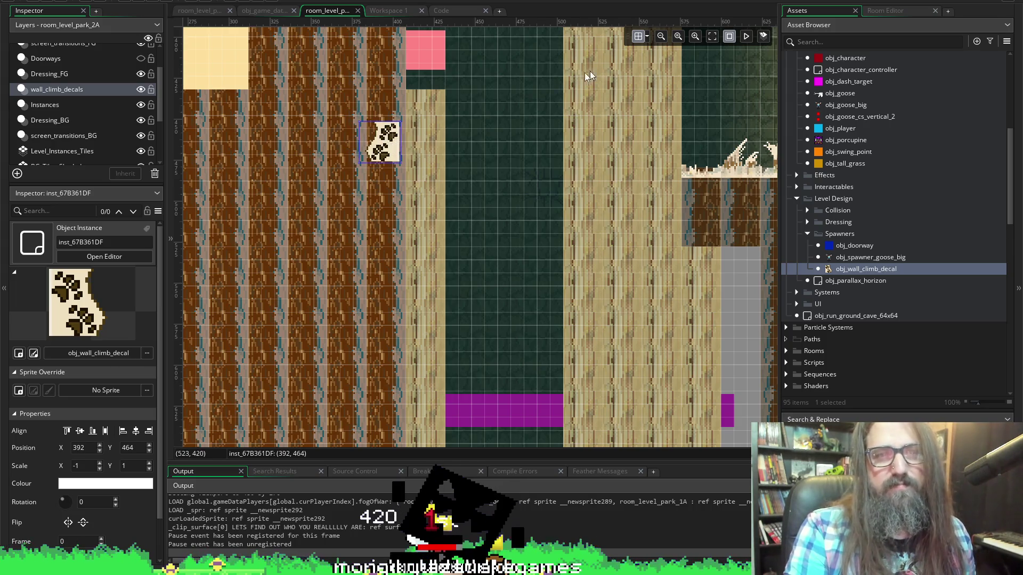
pyautogui.moveTo(377, 152)
pyautogui.mouseDown()
pyautogui.moveTo(391, 172)
pyautogui.moveTo(390, 149)
pyautogui.mouseUp()
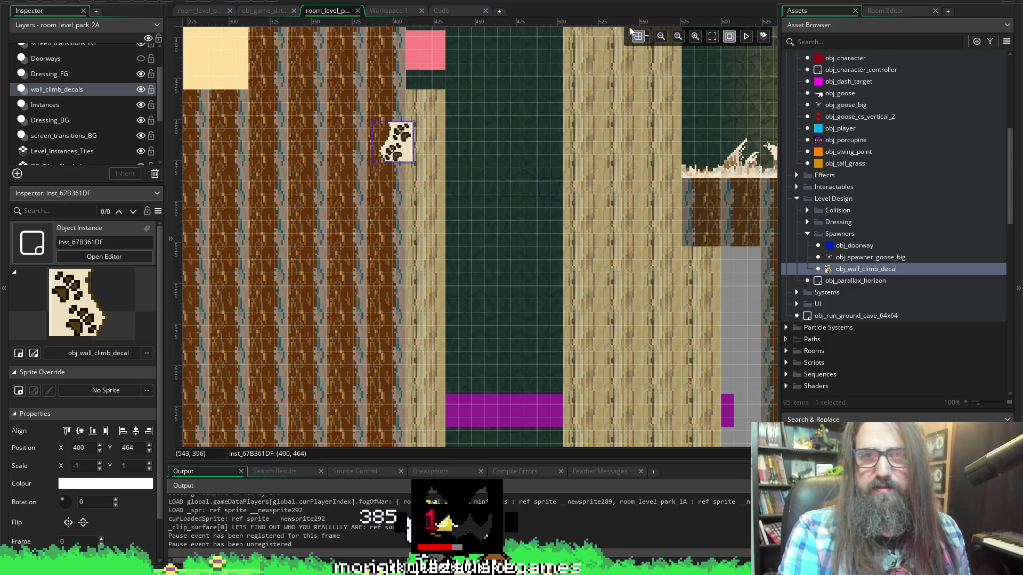
pyautogui.scroll(-15, 912, 260)
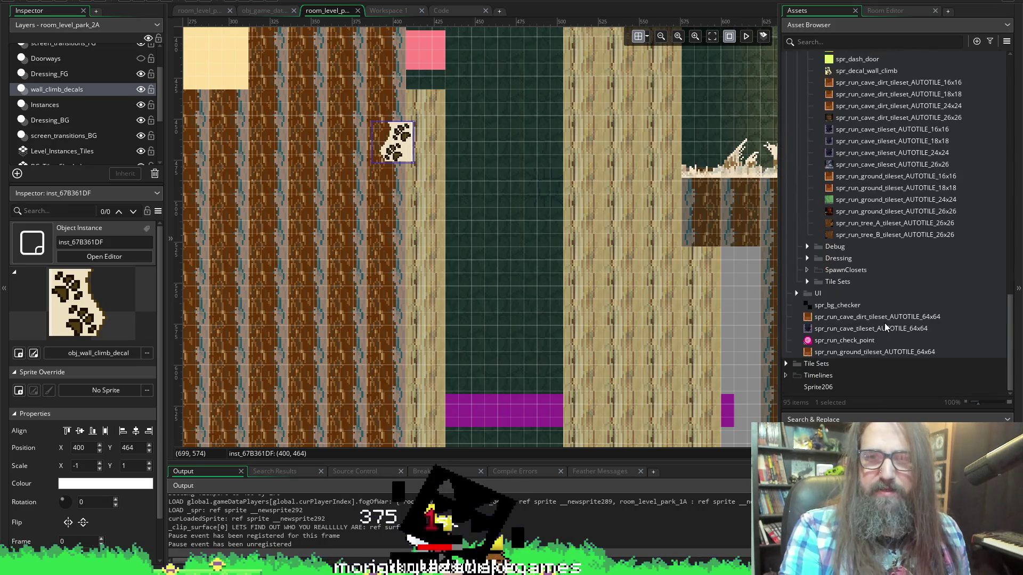
pyautogui.hotkey('alt', 'Tab')
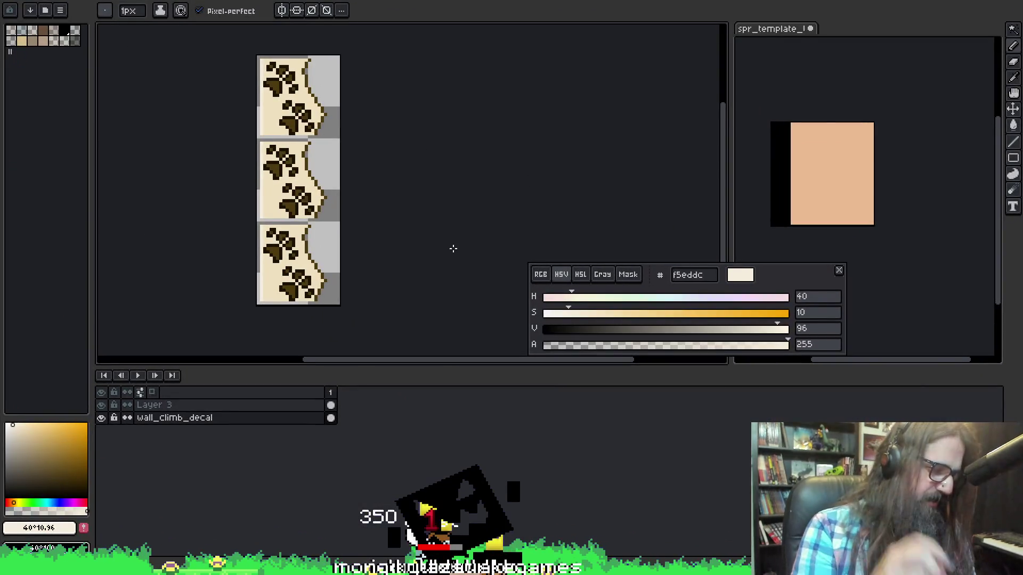
# In Aseprite, resize the decal canvas taller to 78 px and export the image.
pyautogui.hotkey('ctrl', 'alt', 'c')
pyautogui.press('Tab')
pyautogui.write('78')
pyautogui.press('Return')
pyautogui.hotkey('ctrl', 'alt', 'shift', 's')
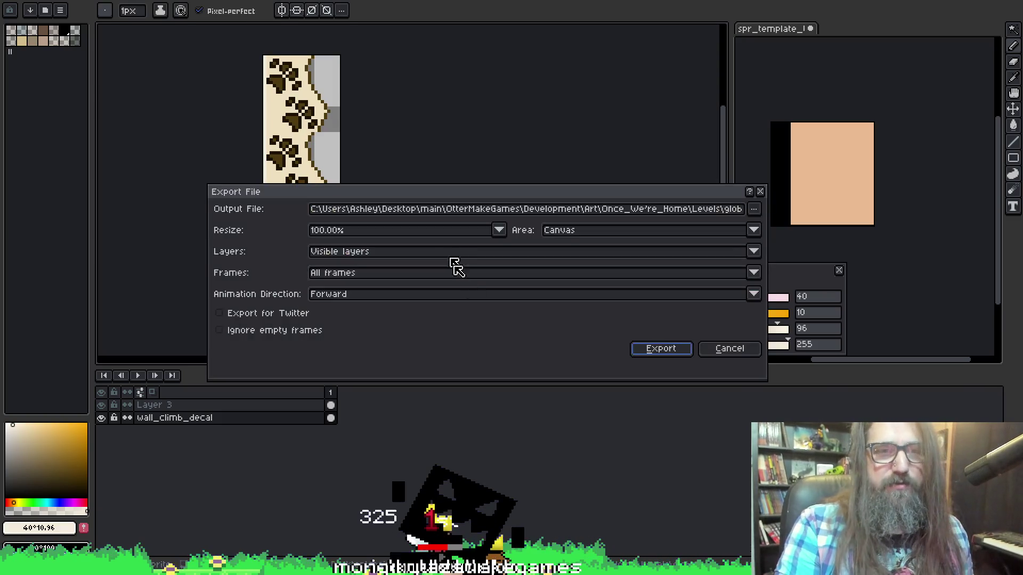
pyautogui.click(671, 350)
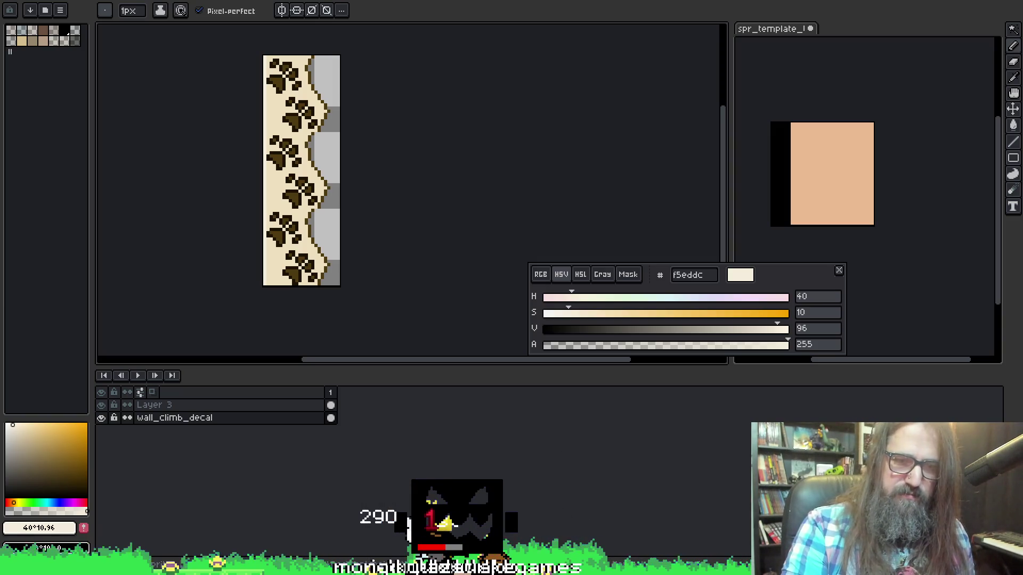
pyautogui.hotkey('alt', 'Tab')
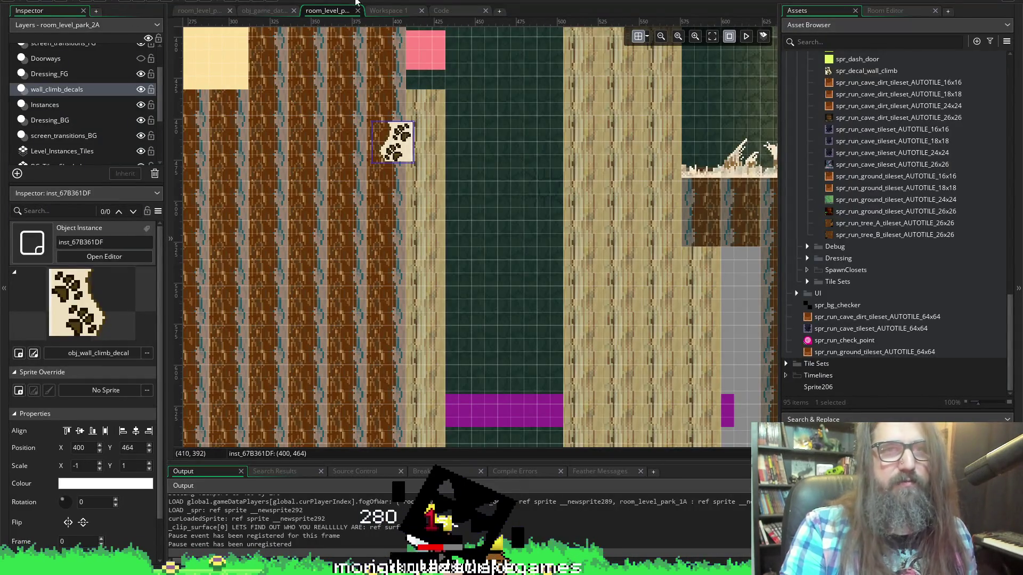
# Re-import spr_global_wall_climb_decal into spr_decal_wall_climb as a 24×24 image.
pyautogui.click(380, 12)
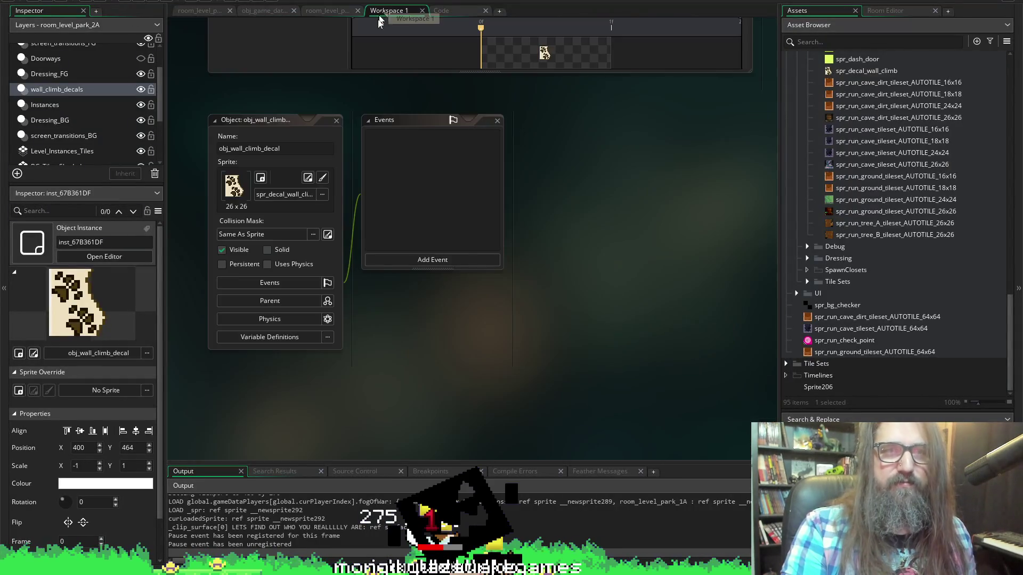
pyautogui.click(308, 177)
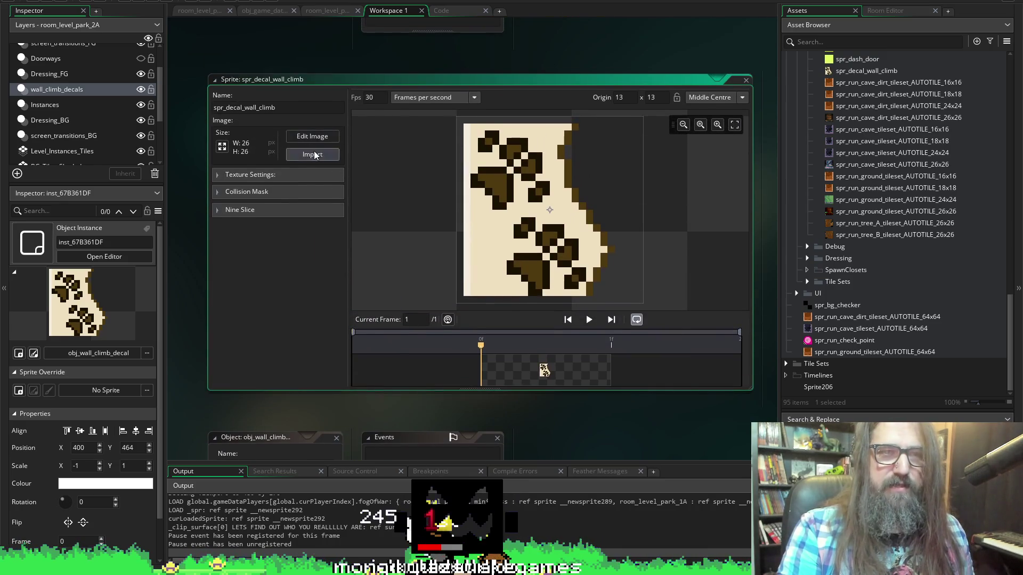
pyautogui.click(313, 154)
pyautogui.click(321, 128)
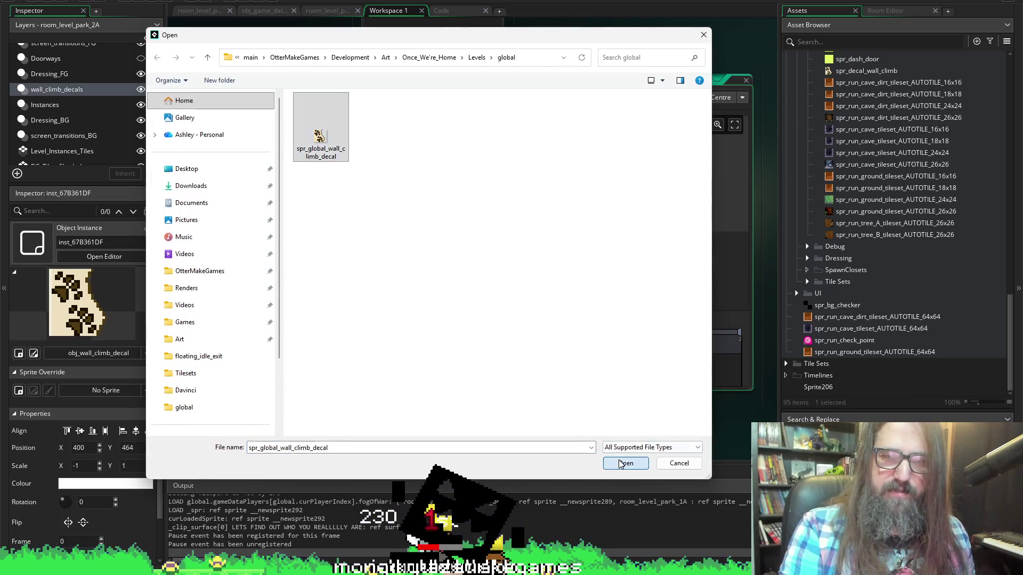
pyautogui.click(622, 463)
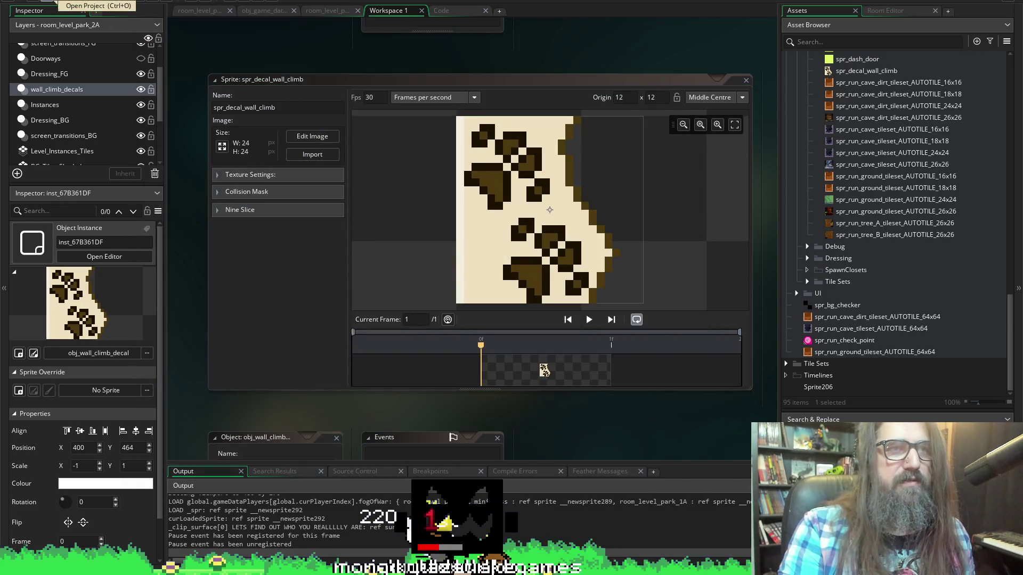
pyautogui.click(322, 11)
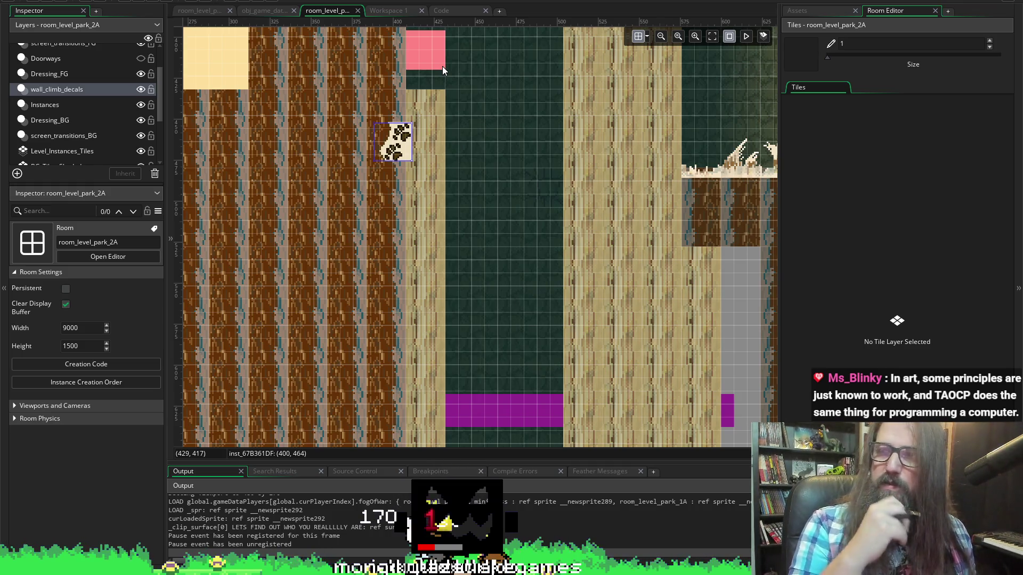
# Nudge the decal to x 408 and set the room grid to 6×6.
pyautogui.moveTo(398, 149)
pyautogui.mouseDown()
pyautogui.moveTo(429, 134)
pyautogui.moveTo(431, 143)
pyautogui.mouseUp()
pyautogui.click(649, 37)
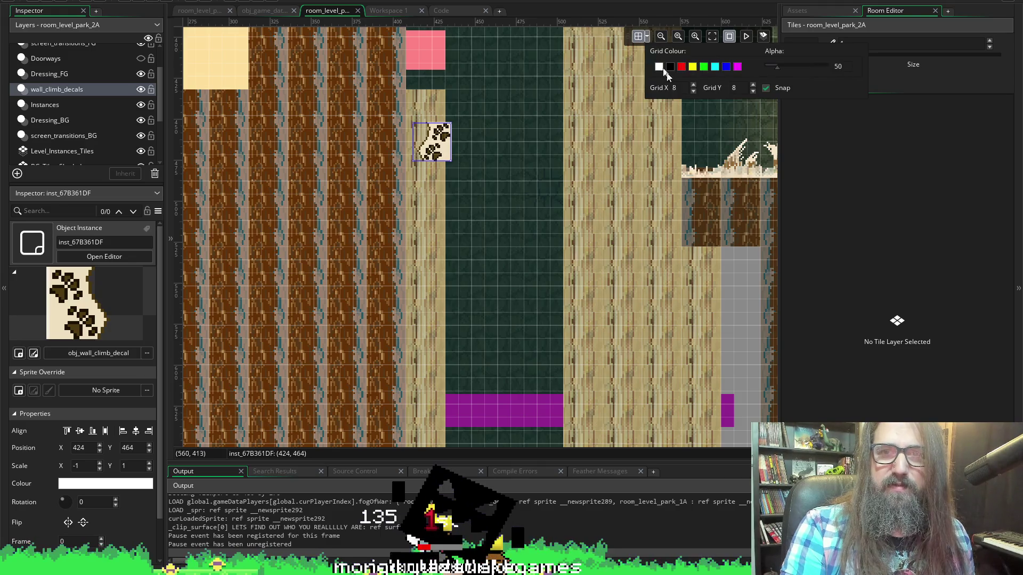
pyautogui.write('6')
pyautogui.press('Tab')
pyautogui.write('6')
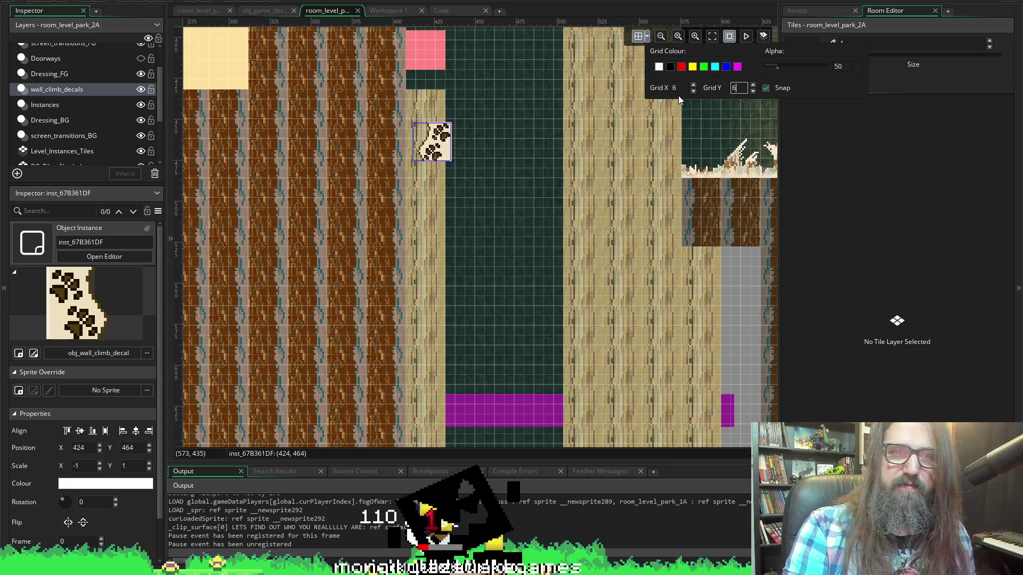
# Place the decal at the top of the wall edge and stack copies below it, undoing the lowest.
pyautogui.moveTo(442, 141)
pyautogui.mouseDown()
pyautogui.moveTo(372, 149)
pyautogui.moveTo(410, 108)
pyautogui.moveTo(397, 110)
pyautogui.mouseUp()
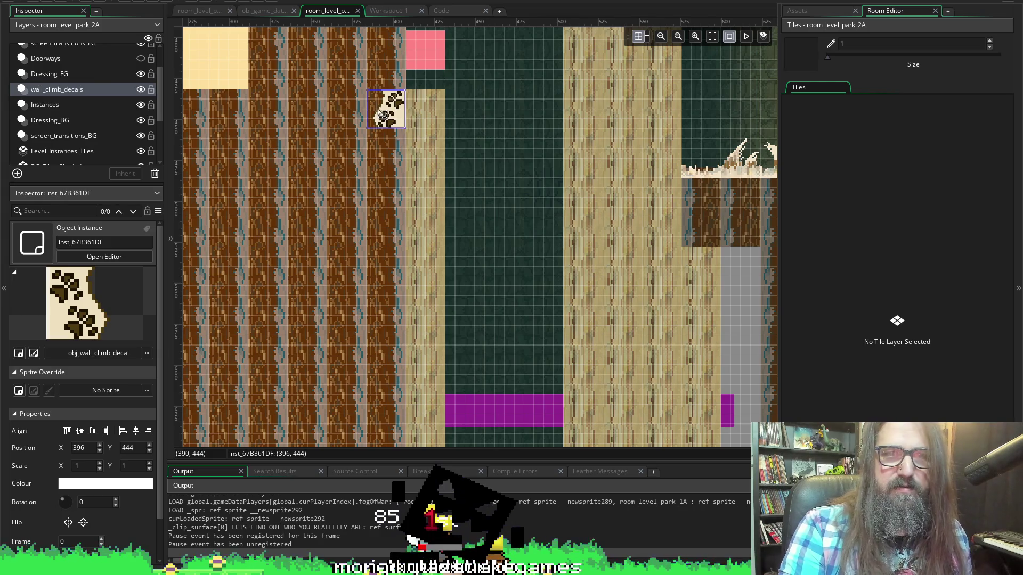
pyautogui.scroll(-5, 393, 169)
pyautogui.scroll(5, 393, 169)
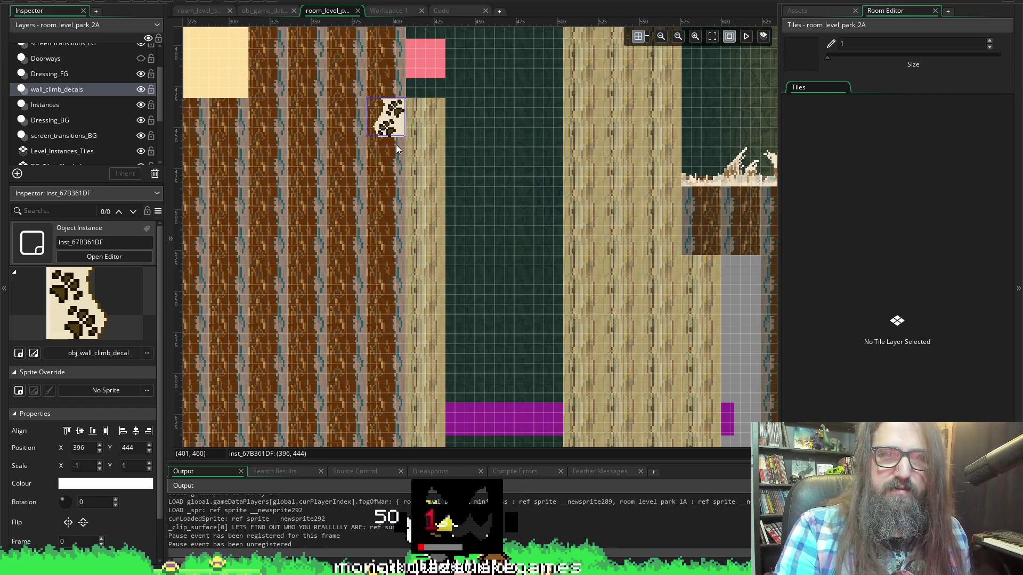
pyautogui.moveTo(387, 133); pyautogui.dragTo(388, 178)
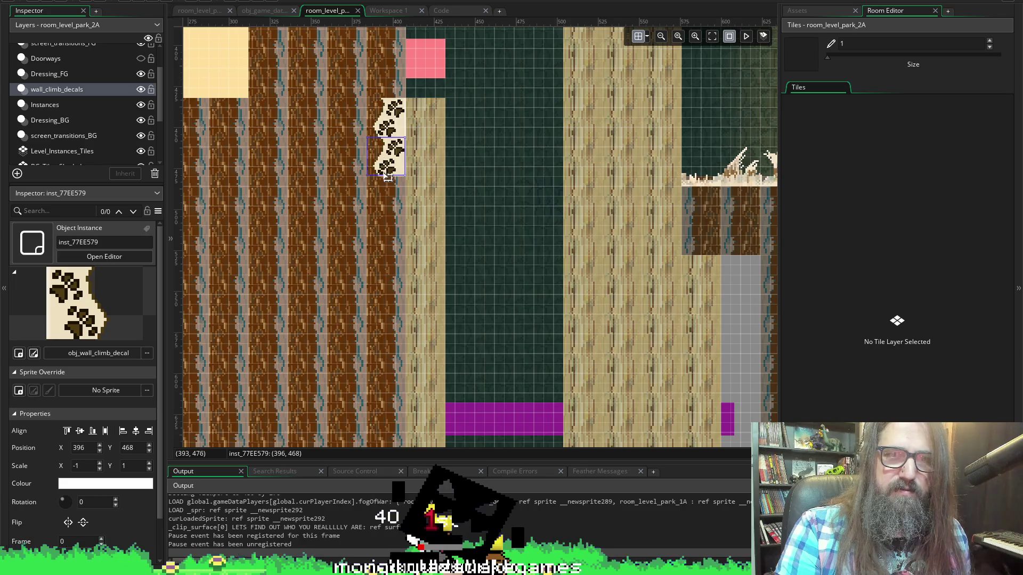
pyautogui.moveTo(394, 171); pyautogui.dragTo(394, 210)
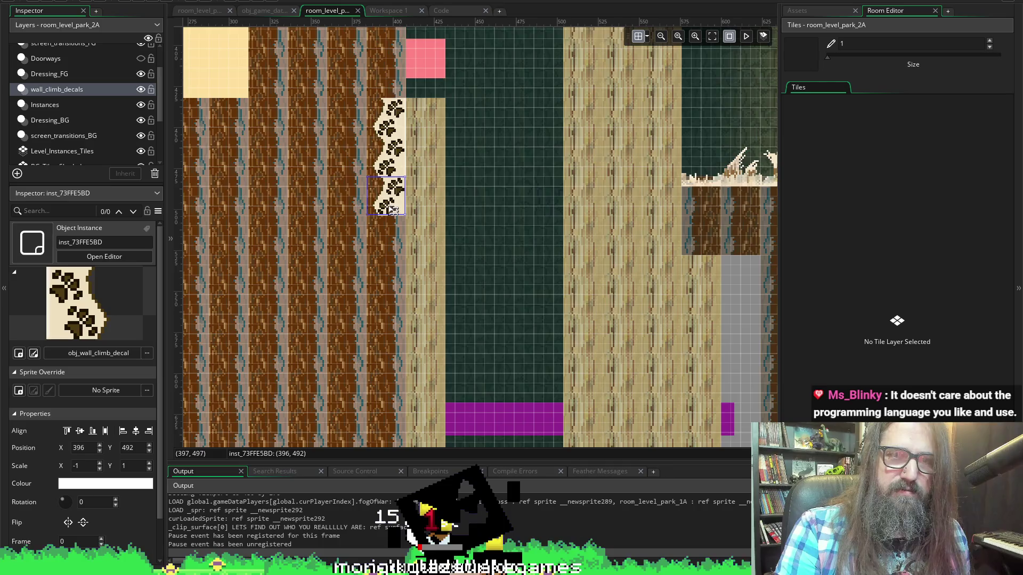
pyautogui.scroll(-3, 394, 210)
pyautogui.moveTo(400, 113)
pyautogui.mouseDown()
pyautogui.moveTo(399, 200)
pyautogui.moveTo(411, 181)
pyautogui.moveTo(418, 200)
pyautogui.mouseUp()
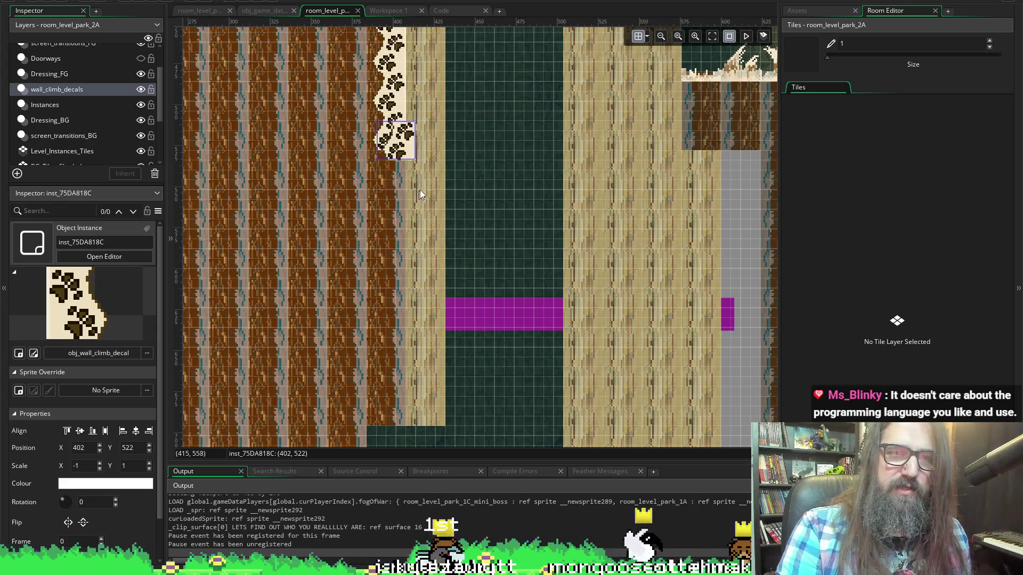
pyautogui.scroll(3, 446, 201)
pyautogui.moveTo(410, 296); pyautogui.dragTo(398, 261)
pyautogui.hotkey('ctrl', 'z')
pyautogui.hotkey('ctrl', 'z')
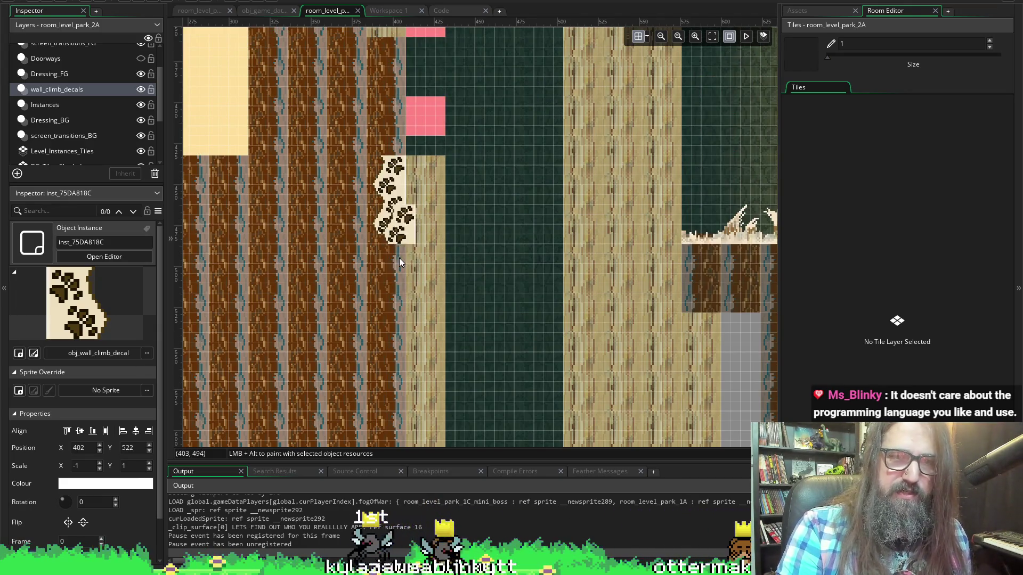
# Stretch the decal at 396, 528 down the tree wall to Scale Y 14, mirrored to Scale X -1.
pyautogui.moveTo(386, 180)
pyautogui.mouseDown()
pyautogui.moveTo(382, 60)
pyautogui.moveTo(378, 145)
pyautogui.mouseUp()
pyautogui.hotkey('ctrl', 'z')
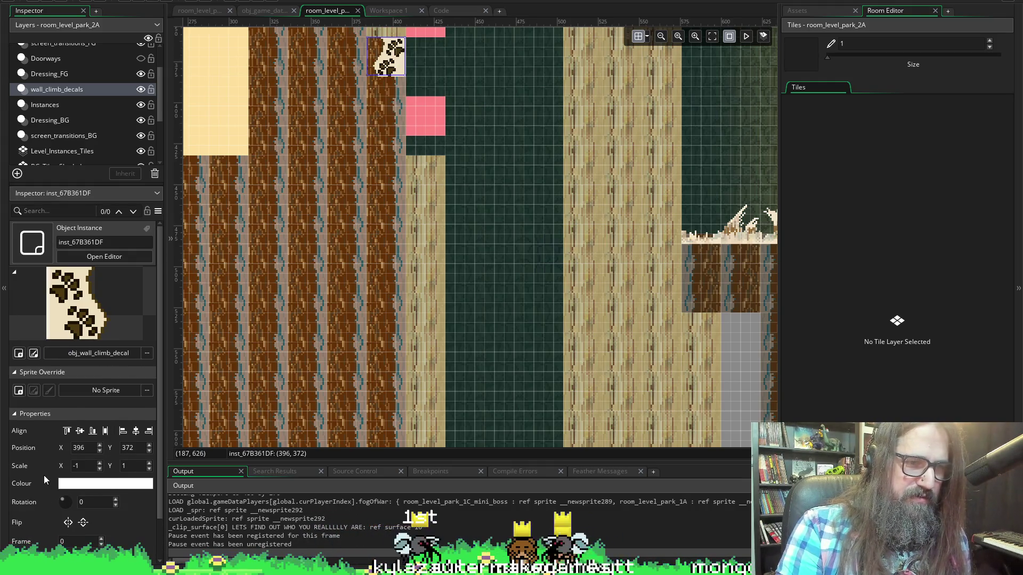
pyautogui.scroll(-1, 44, 480)
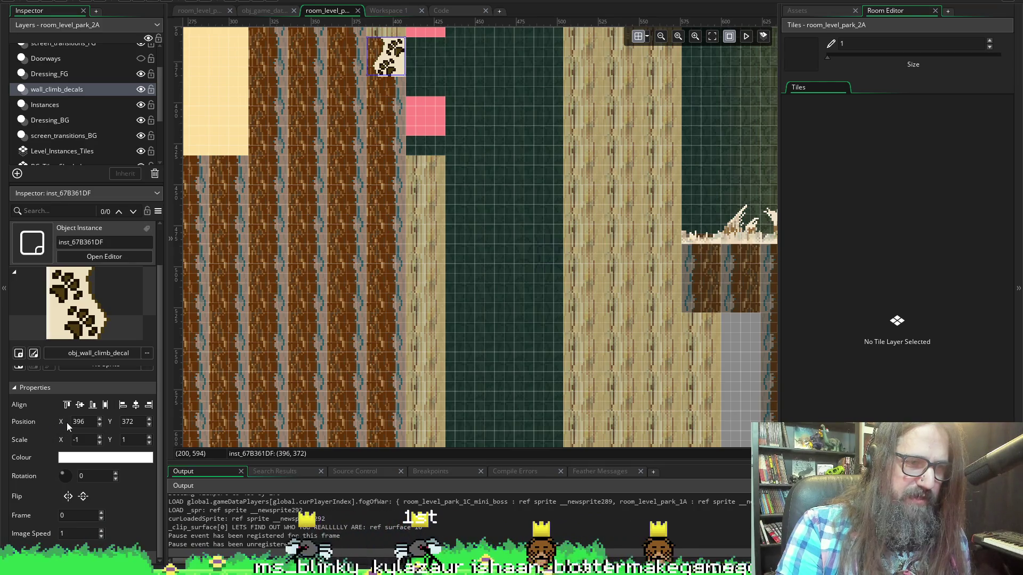
pyautogui.scroll(1, 59, 458)
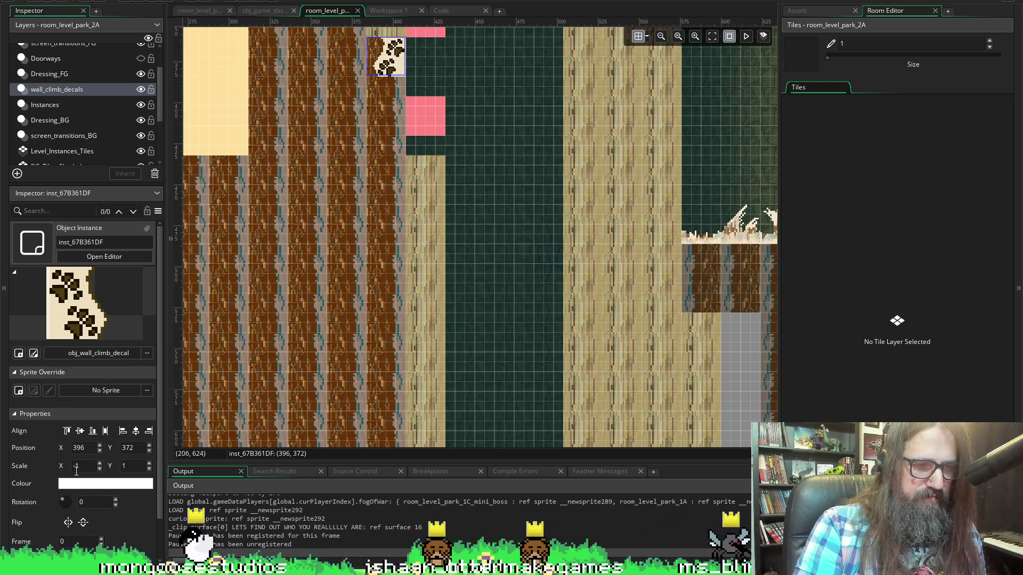
pyautogui.scroll(-1, 33, 462)
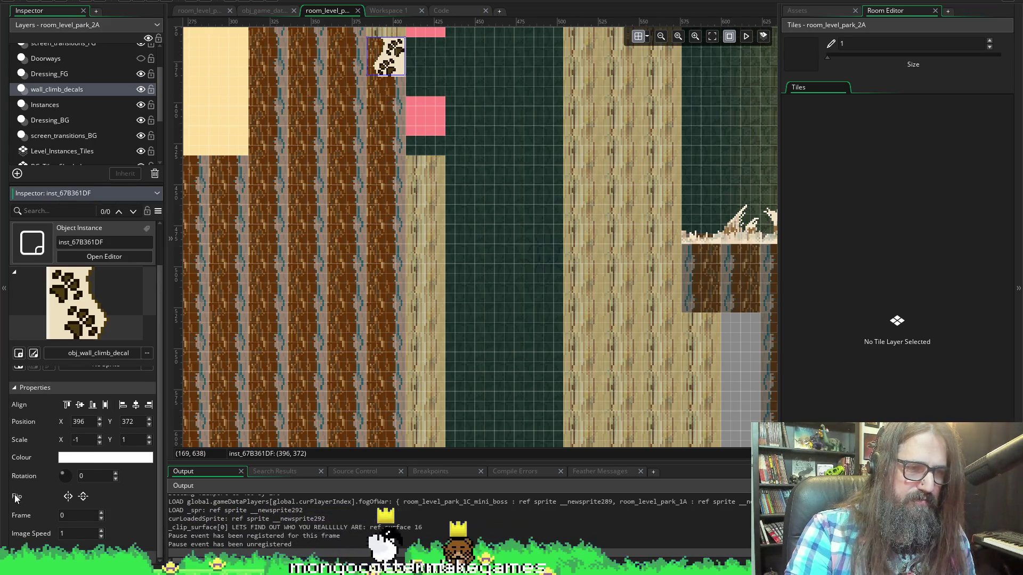
pyautogui.scroll(1, 16, 498)
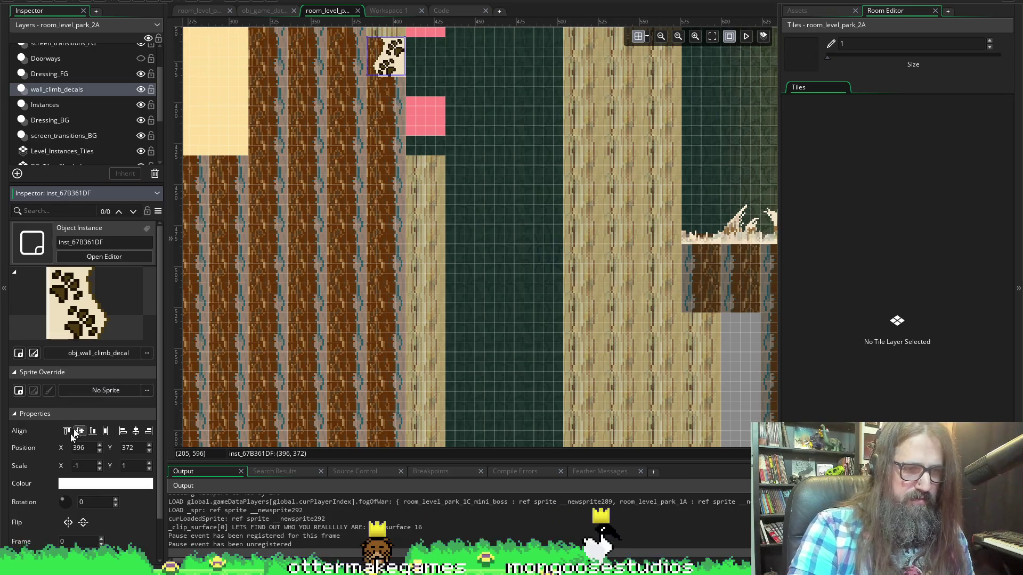
pyautogui.write('-')
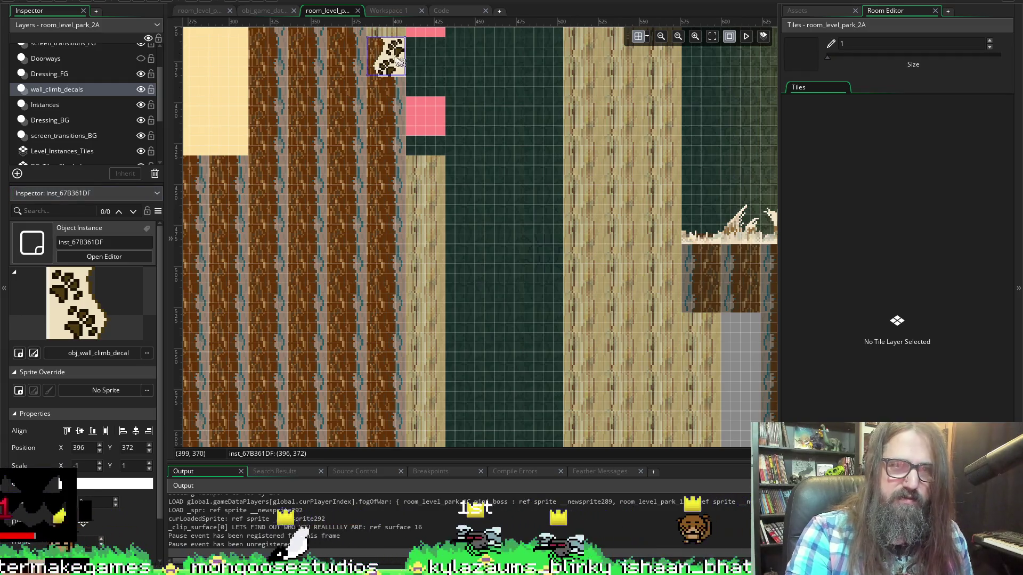
pyautogui.moveTo(379, 75)
pyautogui.mouseDown()
pyautogui.moveTo(369, 323)
pyautogui.moveTo(370, 311)
pyautogui.mouseUp()
pyautogui.scroll(-5, 384, 213)
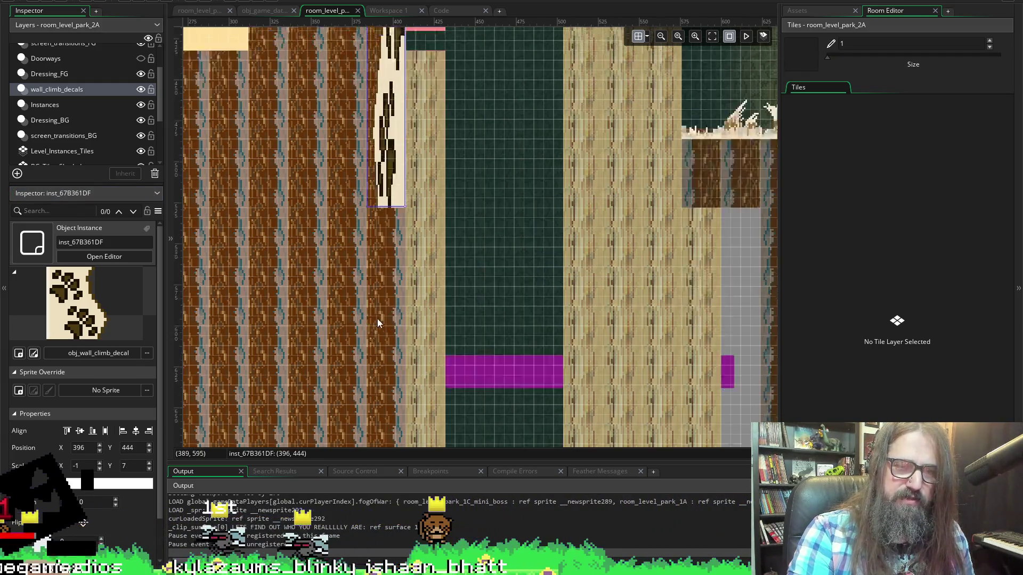
pyautogui.moveTo(384, 105); pyautogui.dragTo(377, 388)
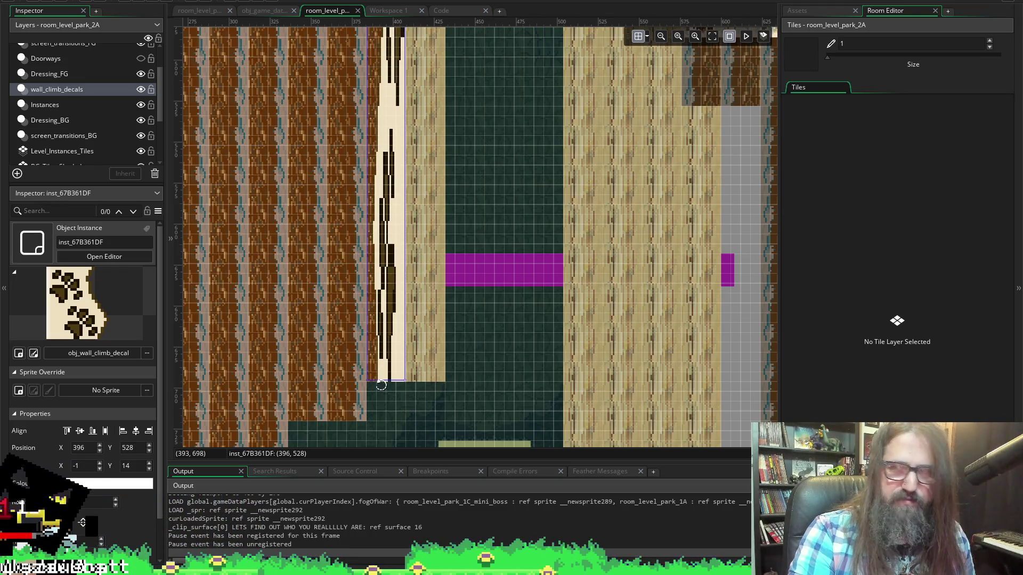
pyautogui.press('x')
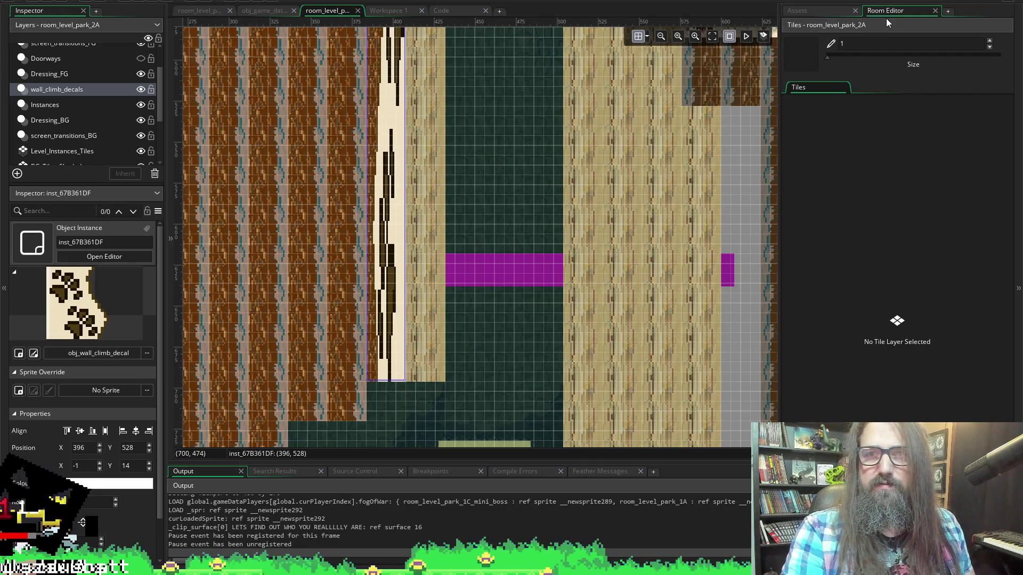
pyautogui.click(815, 10)
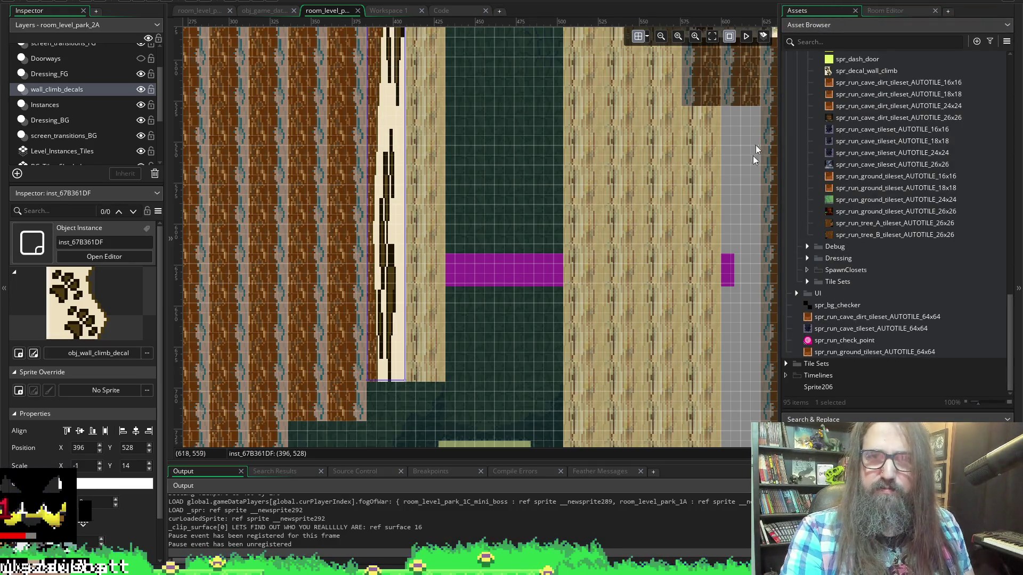
# Show the spr_decal_wall_climb sprite and obj_wall_climb_decal object windows in Workspace 1.
pyautogui.click(405, 11)
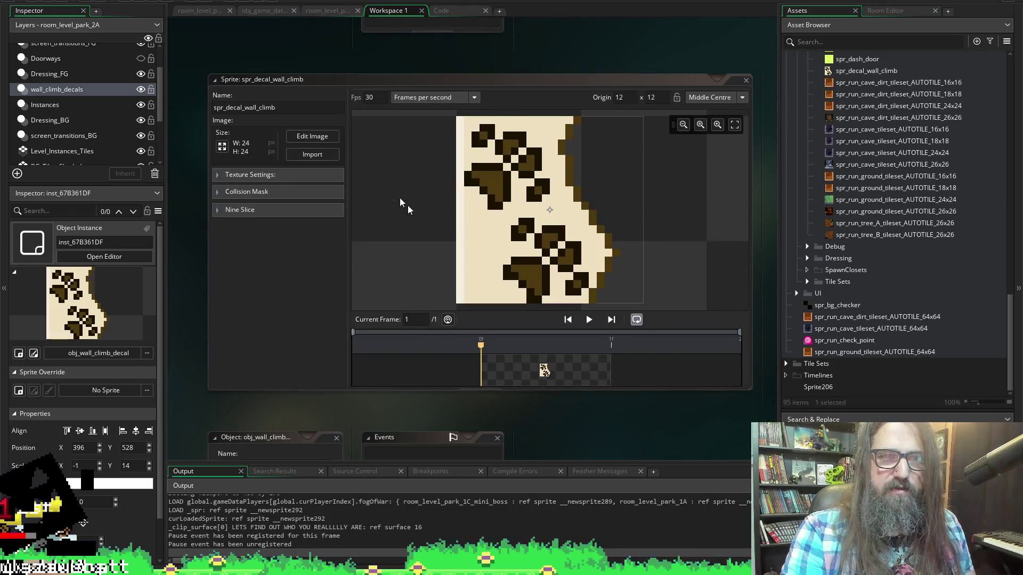
pyautogui.scroll(5, 273, 120)
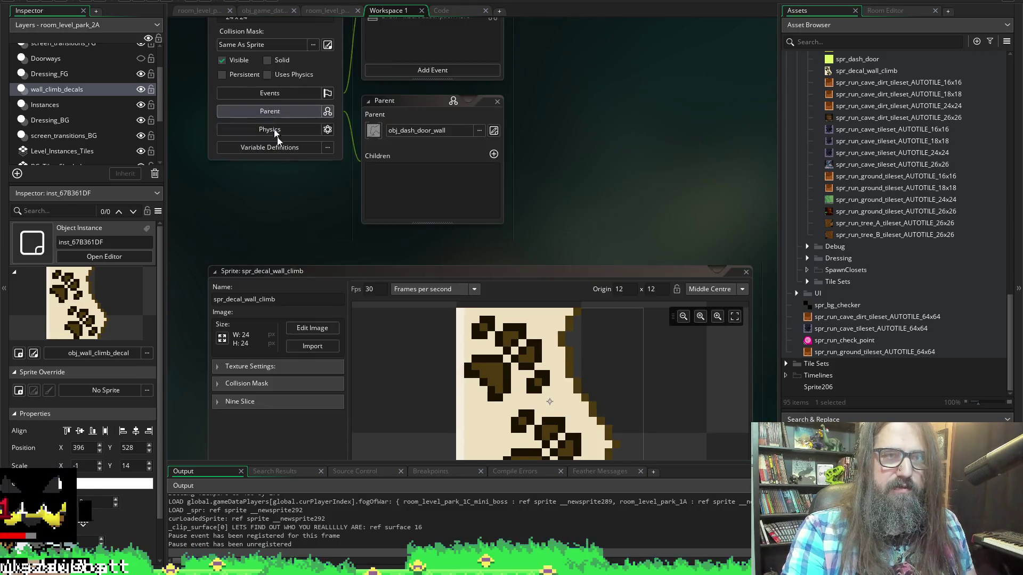
pyautogui.scroll(-3, 234, 282)
pyautogui.scroll(5, 235, 281)
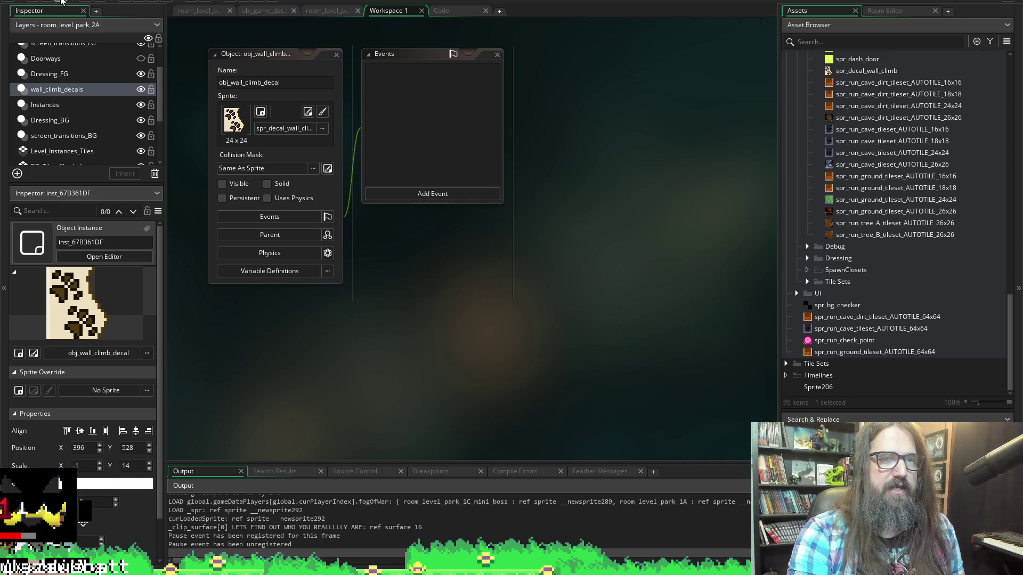
# Show the spr_decal_wall_climb sprite's collision mask settings and set the mask mode to Manual.
pyautogui.scroll(5, 457, 399)
pyautogui.scroll(4, 337, 238)
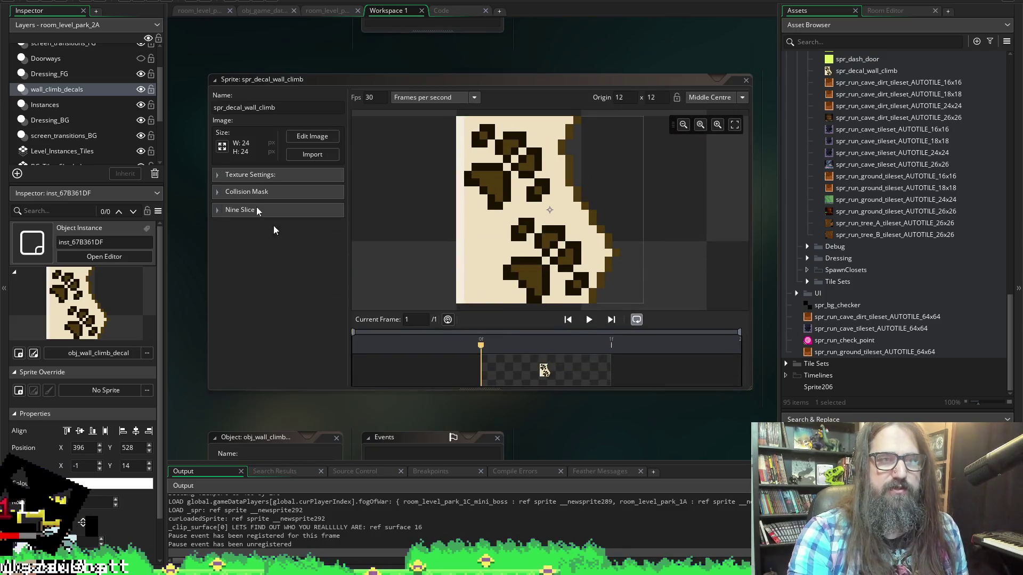
pyautogui.click(218, 193)
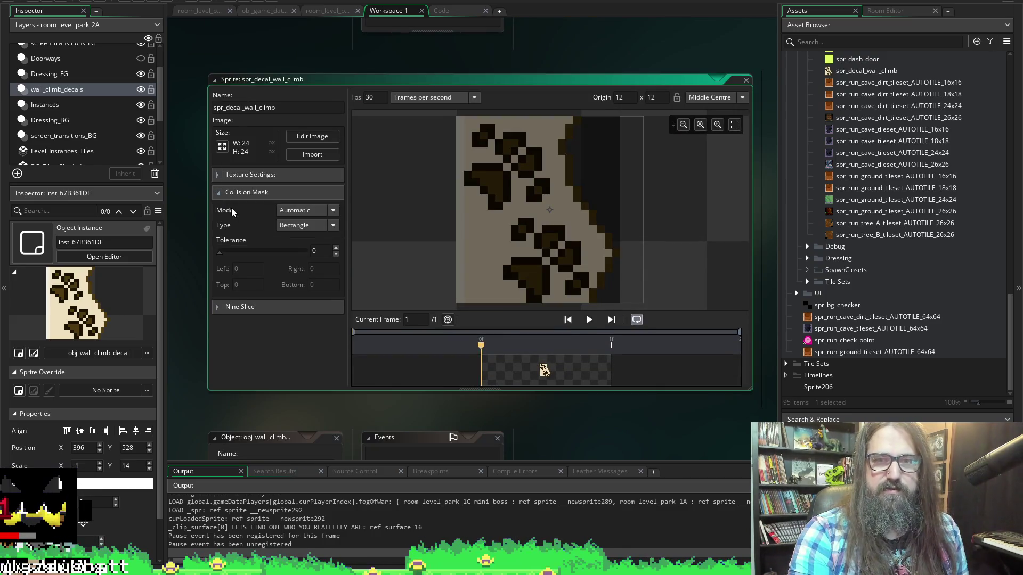
pyautogui.click(218, 195)
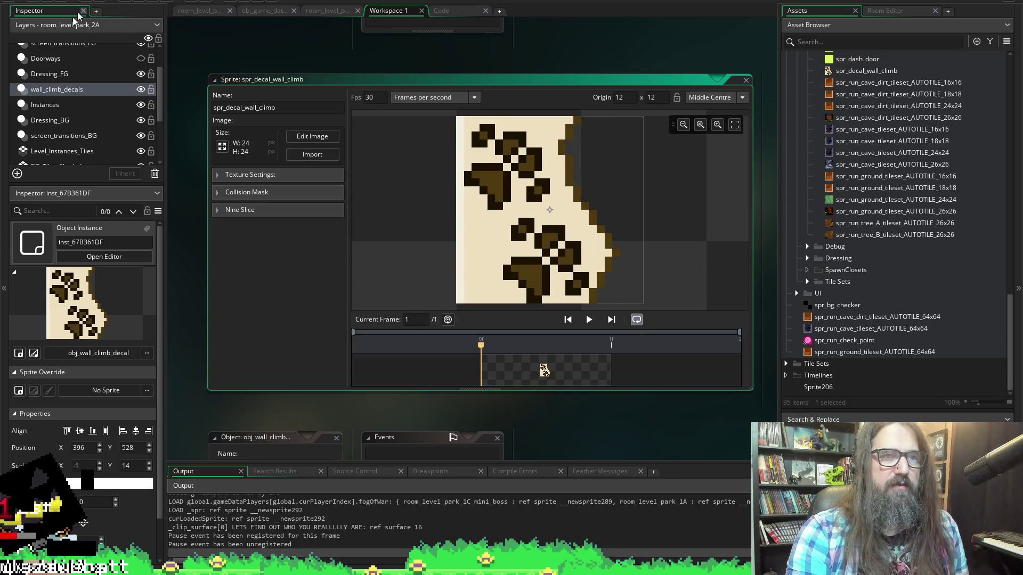
pyautogui.click(217, 194)
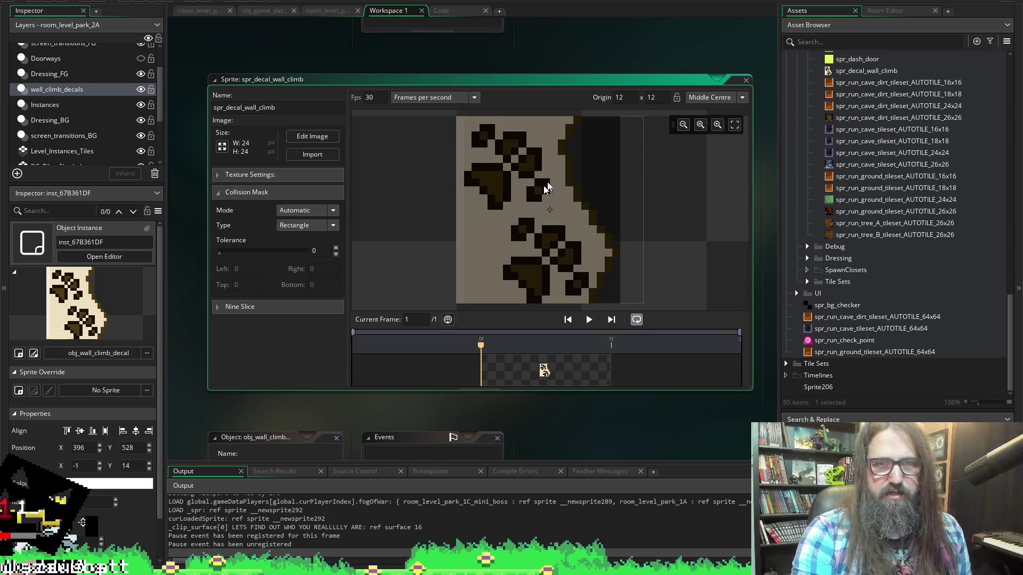
pyautogui.click(333, 211)
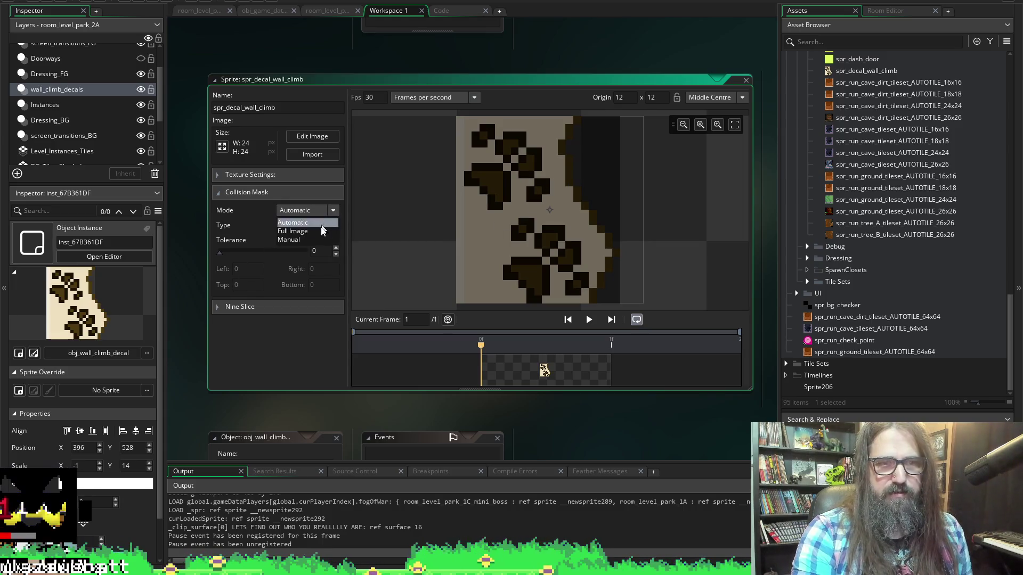
pyautogui.click(248, 210)
pyautogui.click(296, 212)
pyautogui.click(290, 239)
# Resize the manual mask rectangle to span Left 1, Top 1 to Right 19, Bottom 22.
pyautogui.moveTo(461, 119); pyautogui.dragTo(467, 125)
pyautogui.click(620, 304)
pyautogui.moveTo(619, 303); pyautogui.dragTo(612, 298)
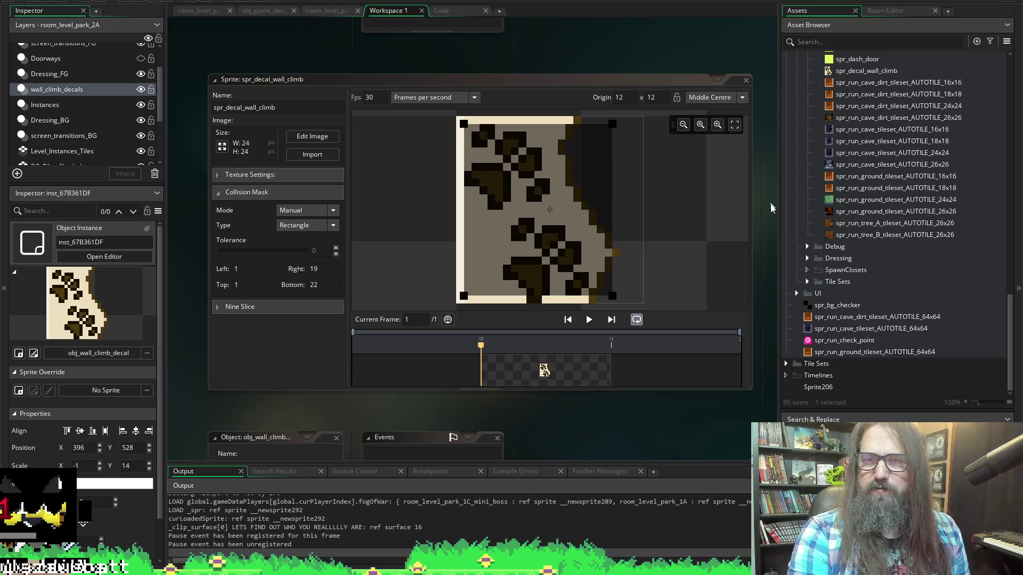
pyautogui.scroll(10, 931, 286)
pyautogui.scroll(-4, 922, 285)
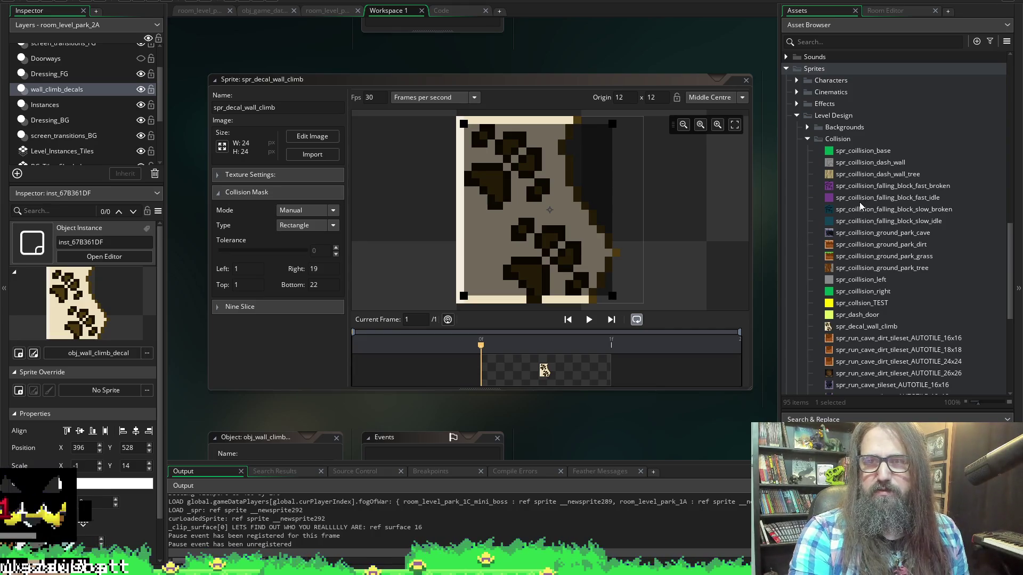
# Inspect the spr_coillision_base sprite, then close its sprite editor.
pyautogui.doubleClick(852, 151)
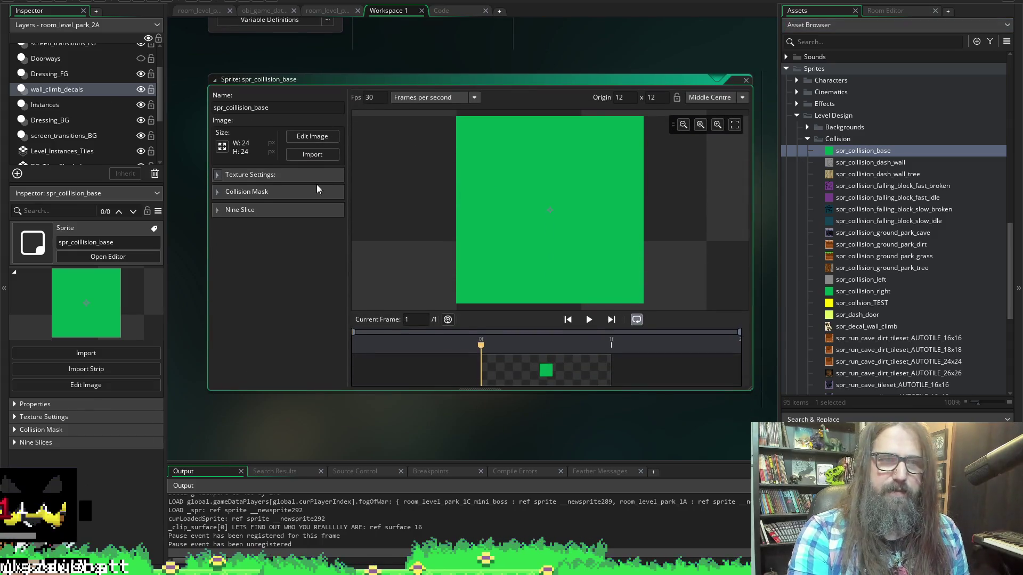
pyautogui.click(747, 80)
pyautogui.scroll(15, 897, 292)
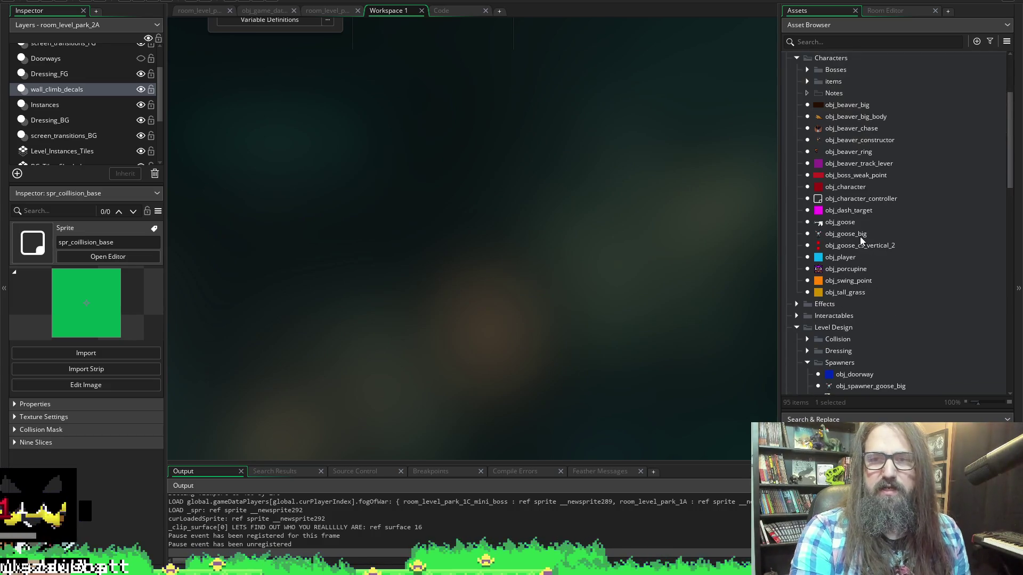
pyautogui.scroll(3, 897, 202)
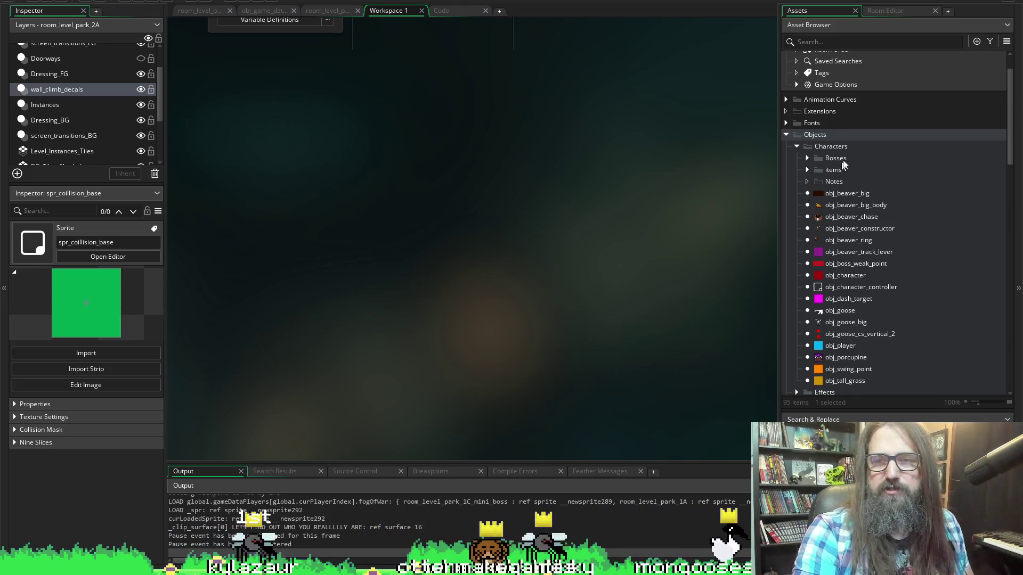
pyautogui.scroll(-3, 847, 170)
pyautogui.scroll(-2, 846, 302)
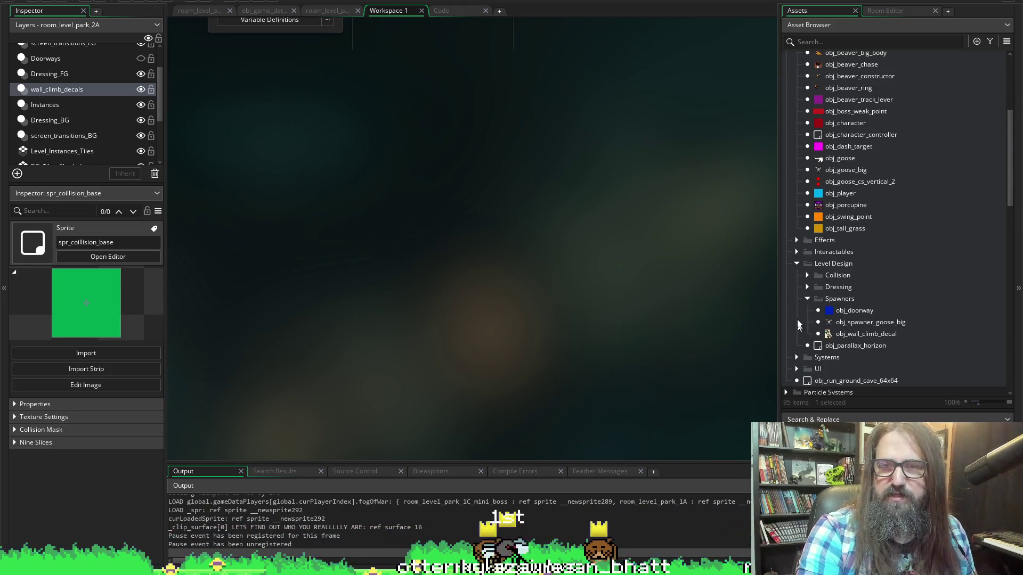
# Expand the Level Design Collision folder in the Asset Browser and open obj_collision_base.
pyautogui.click(806, 296)
pyautogui.click(808, 296)
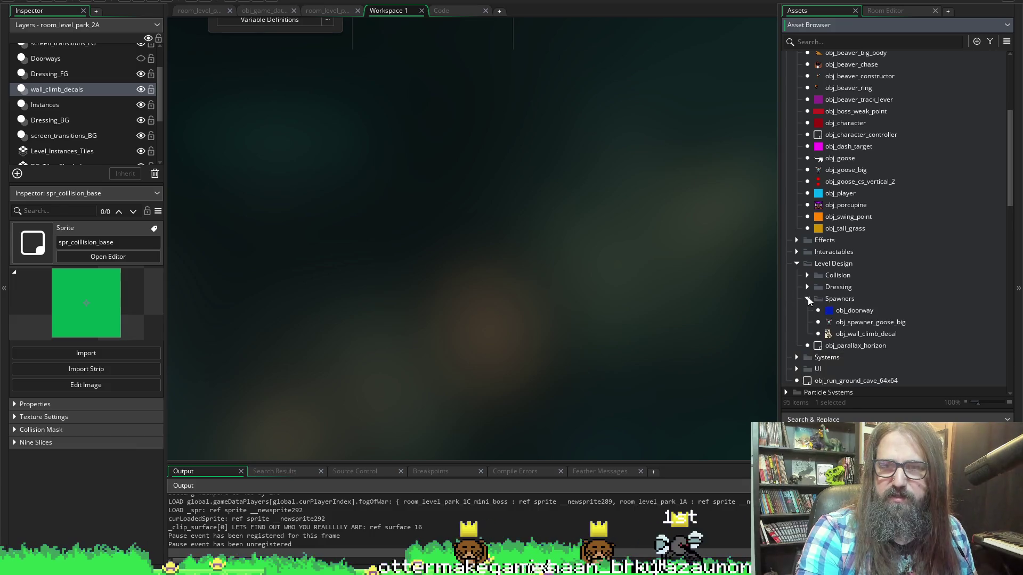
pyautogui.scroll(2, 833, 272)
pyautogui.scroll(1, 834, 274)
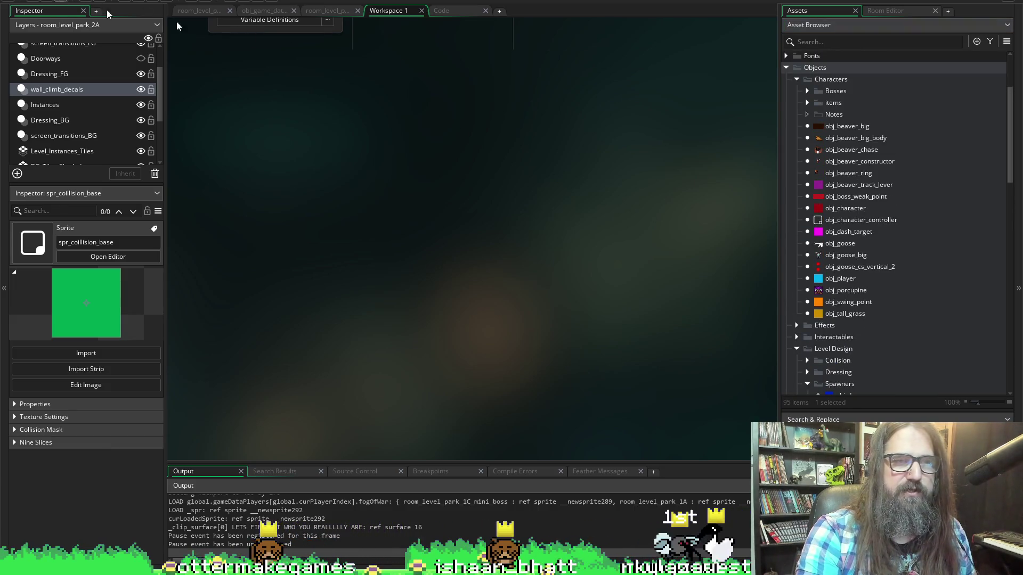
pyautogui.scroll(3, 906, 242)
pyautogui.scroll(-3, 918, 245)
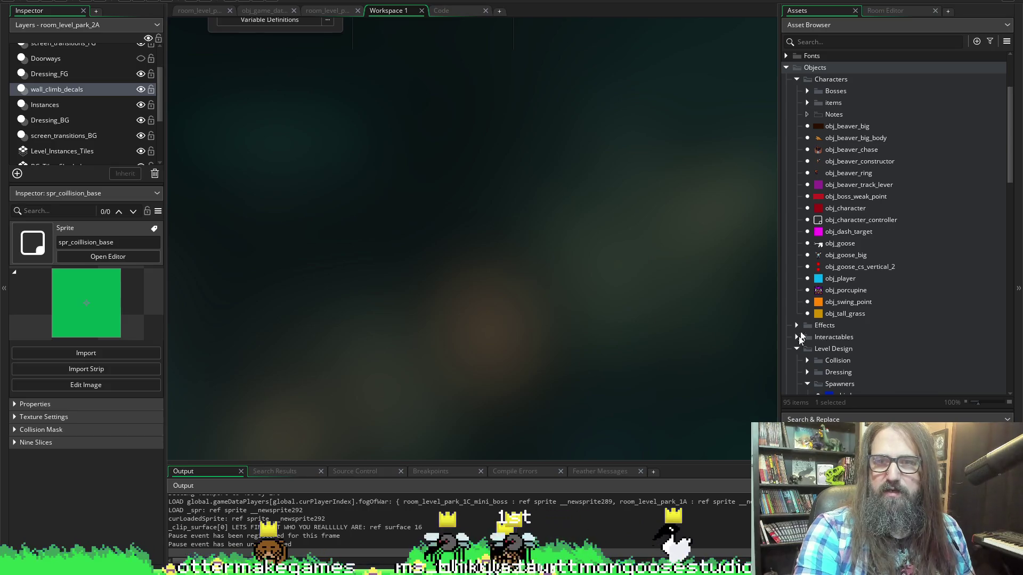
pyautogui.scroll(-3, 808, 343)
pyautogui.click(807, 242)
pyautogui.scroll(-2, 852, 233)
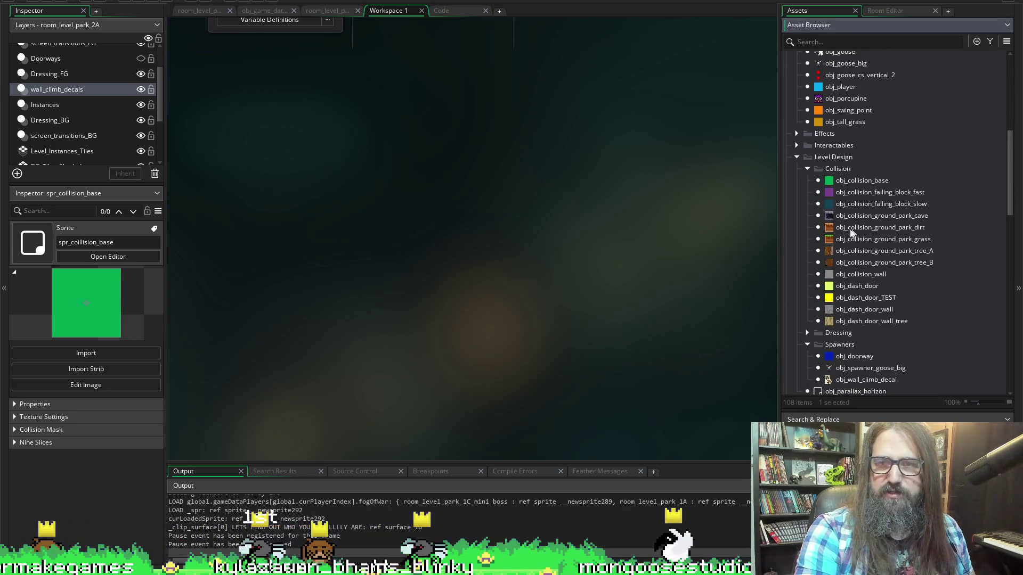
pyautogui.doubleClick(836, 181)
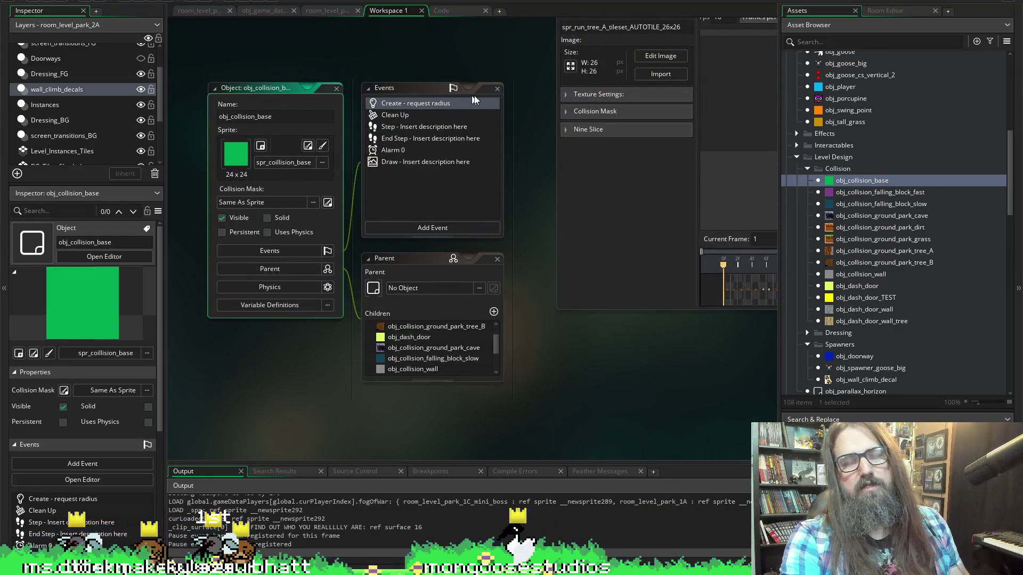
pyautogui.hscroll(4, 479, 160)
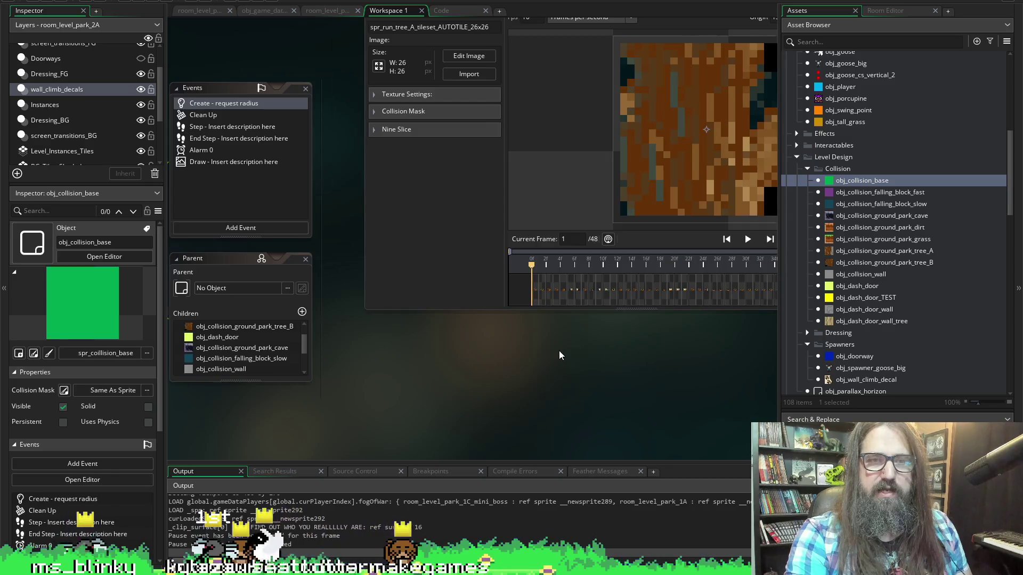
pyautogui.hscroll(4, 558, 355)
pyautogui.scroll(3, 532, 359)
pyautogui.scroll(-5, 392, 171)
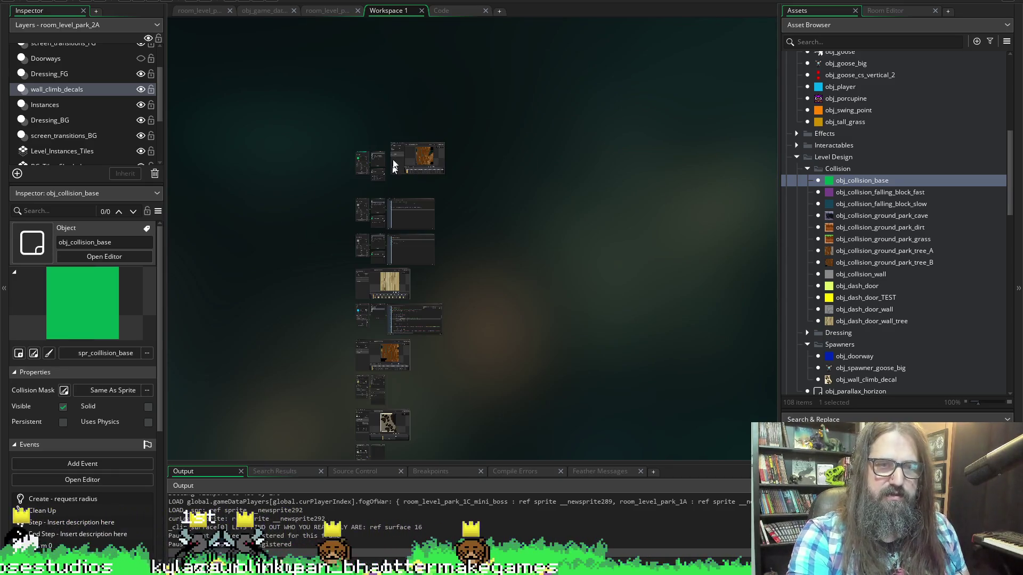
pyautogui.moveTo(426, 150)
pyautogui.mouseDown()
pyautogui.moveTo(513, 260)
pyautogui.moveTo(459, 347)
pyautogui.moveTo(450, 345)
pyautogui.mouseUp()
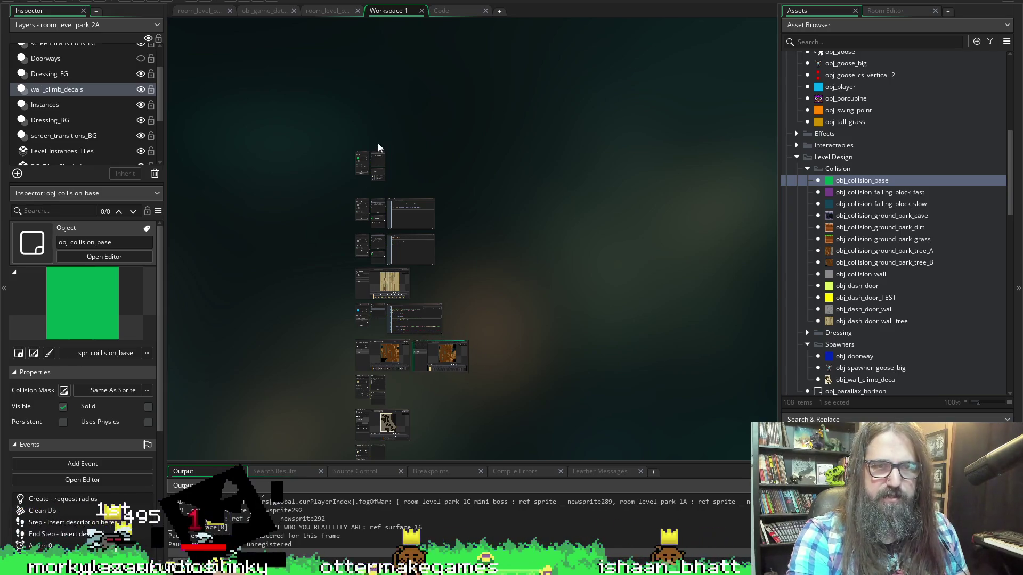
pyautogui.scroll(5, 379, 151)
pyautogui.scroll(-3, 630, 293)
pyautogui.scroll(-3, 555, 261)
pyautogui.hscroll(-3, 555, 262)
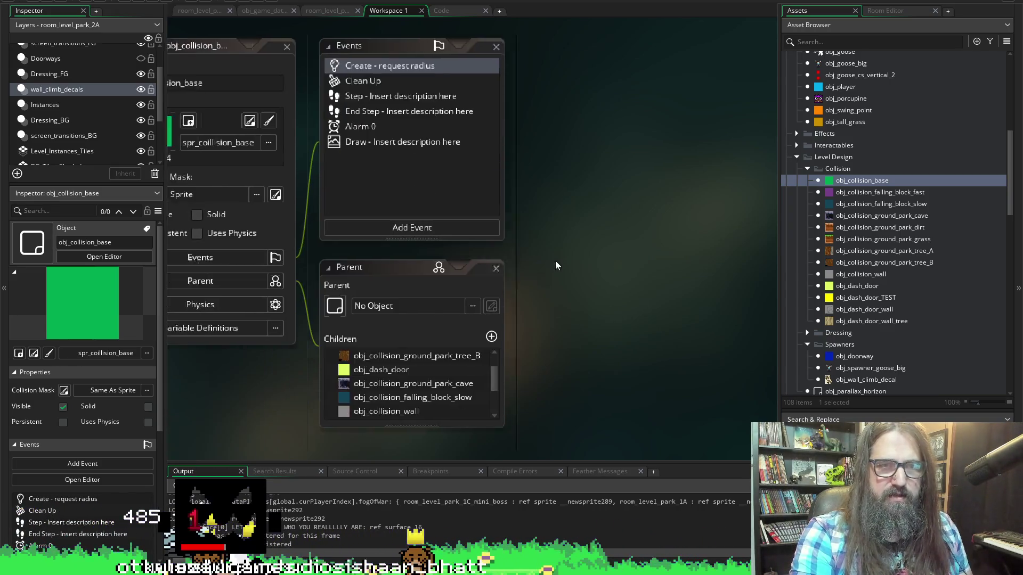
pyautogui.scroll(-1, 713, 219)
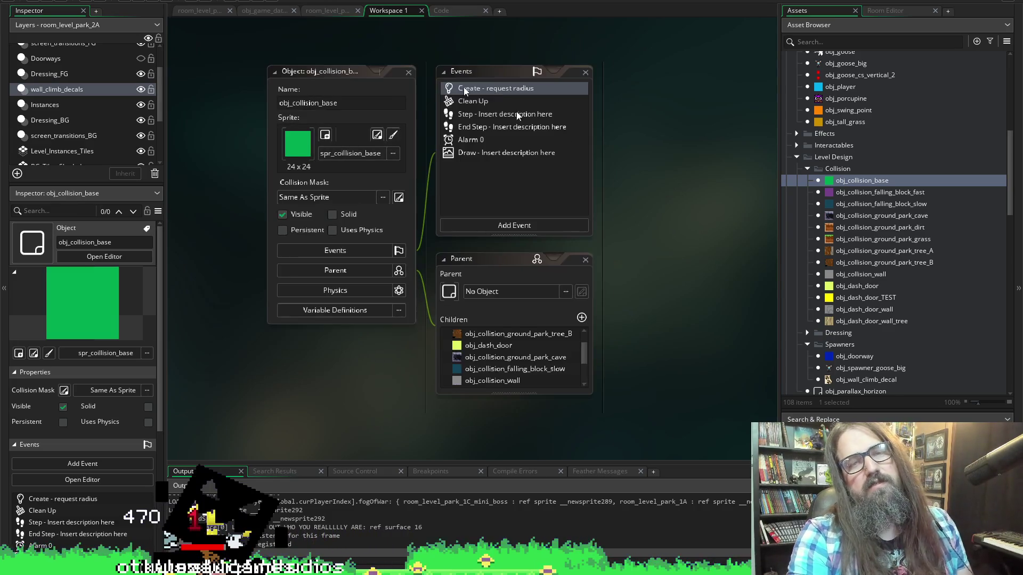
pyautogui.hotkey('ctrl', 'Tab')
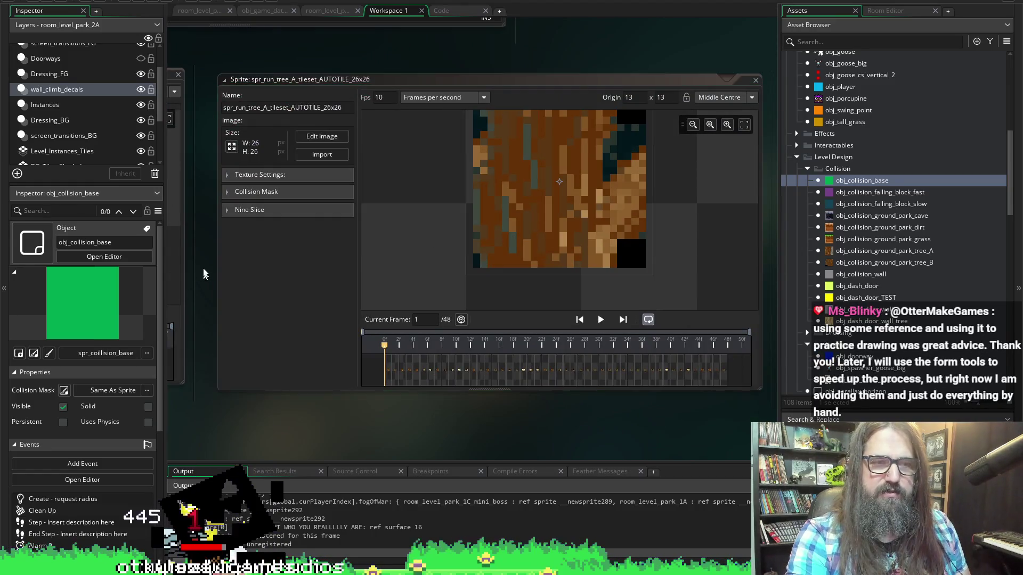
pyautogui.scroll(-10, 205, 277)
pyautogui.scroll(10, 573, 209)
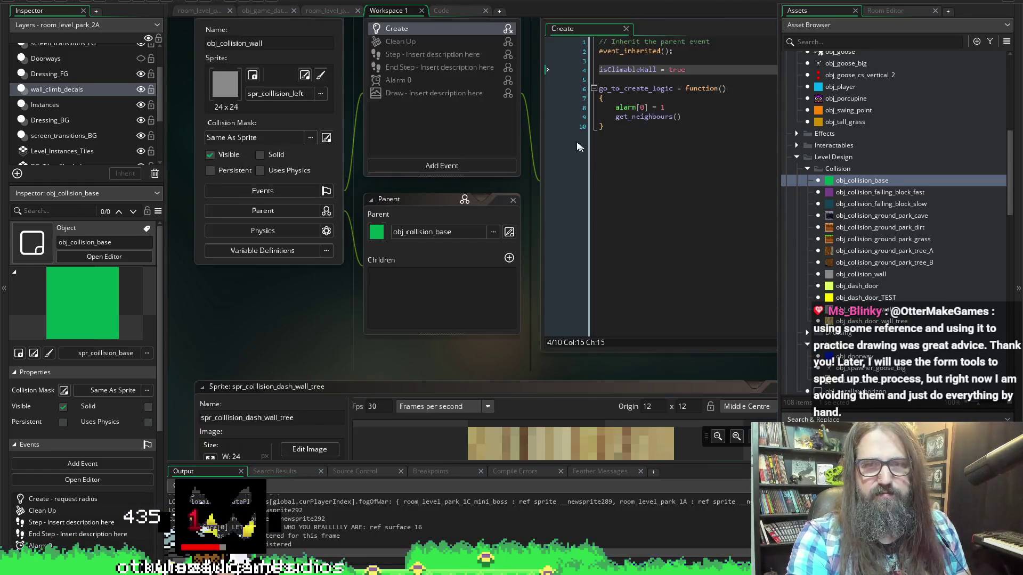
pyautogui.scroll(3, 502, 144)
pyautogui.scroll(-3, 495, 200)
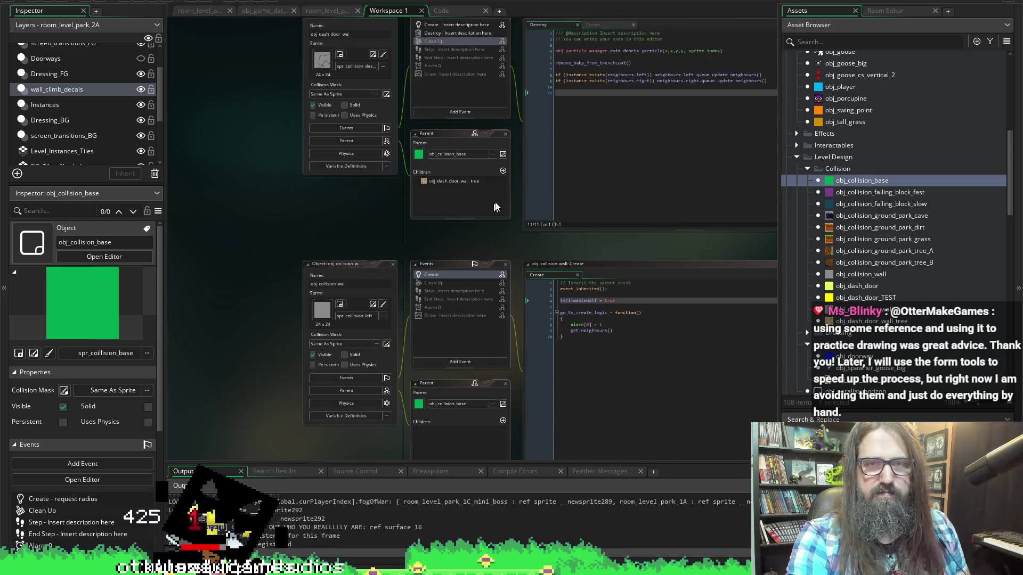
pyautogui.scroll(3, 538, 72)
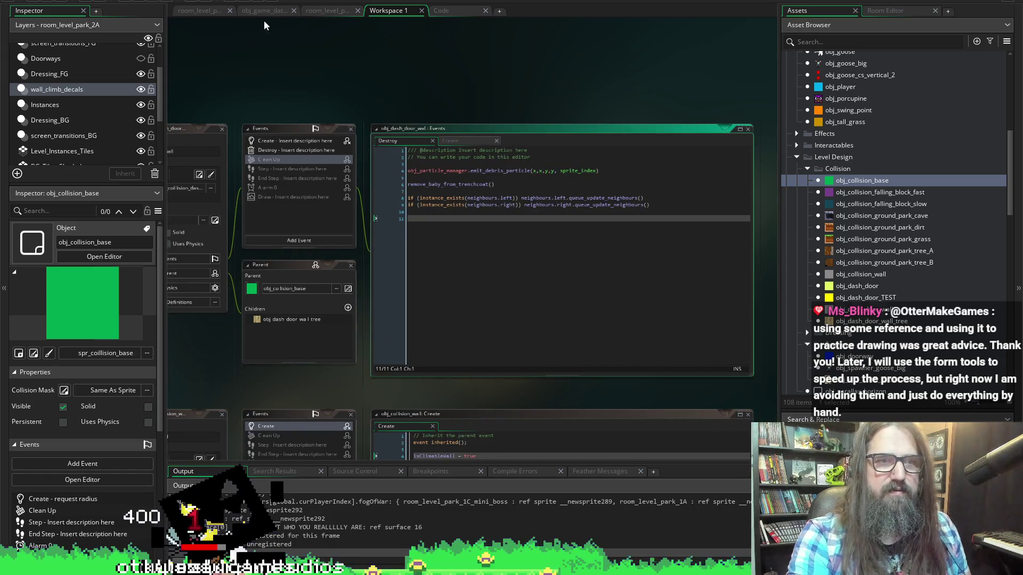
pyautogui.scroll(2, 431, 94)
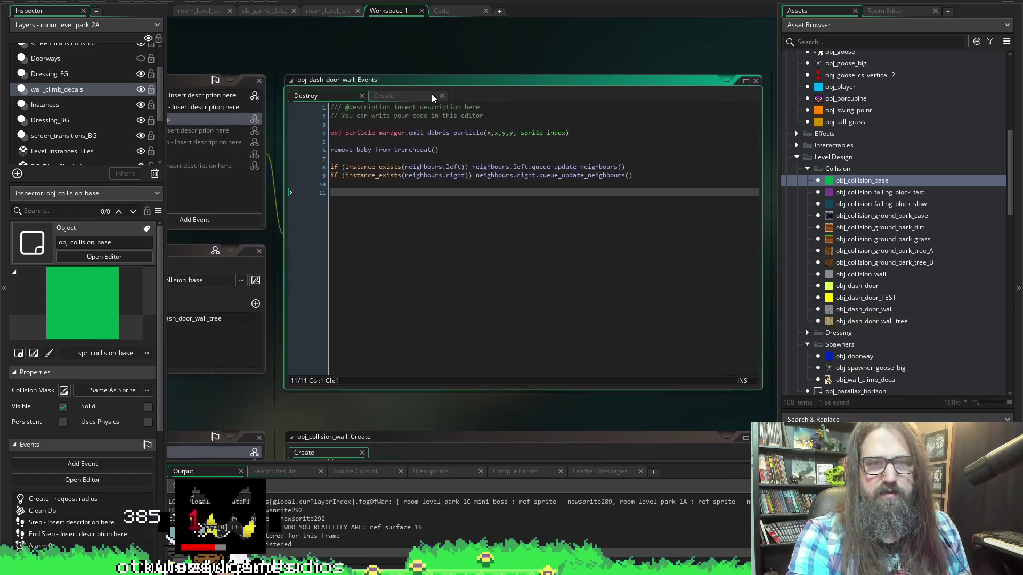
pyautogui.scroll(-1, 416, 68)
pyautogui.hscroll(-3, 401, 34)
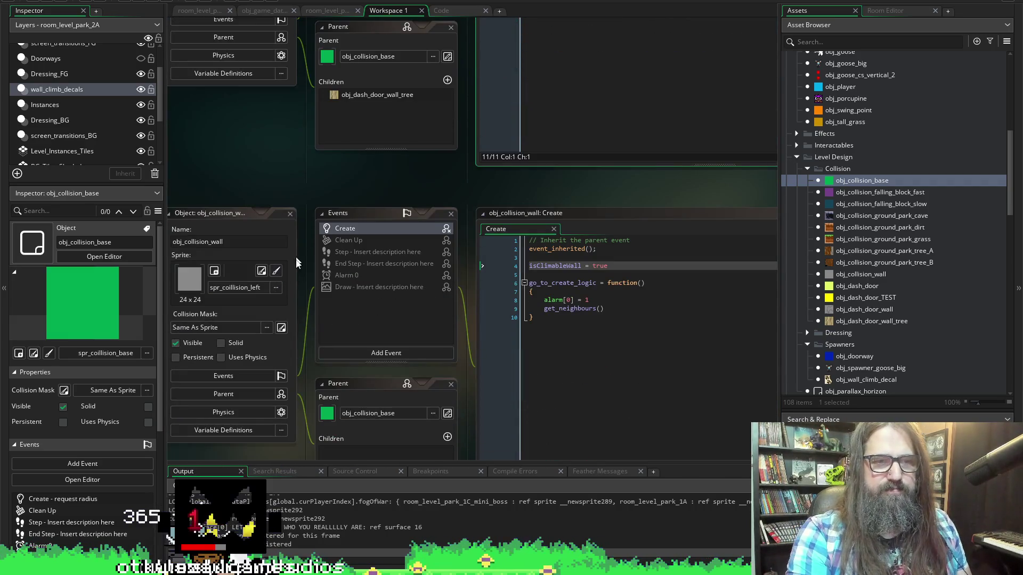
pyautogui.scroll(5, 297, 259)
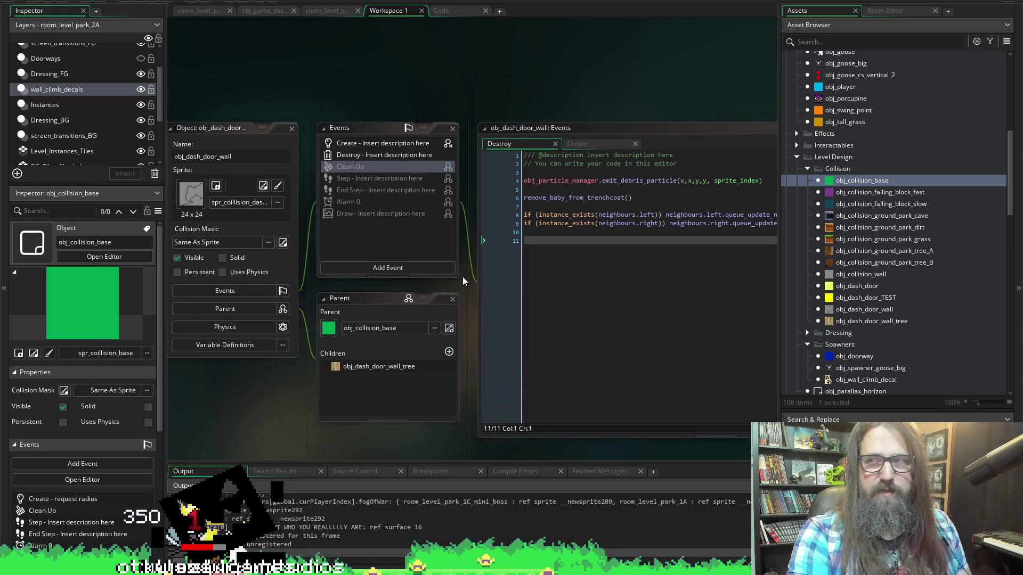
# Place obj_collision_base in Workspace 1, frame its Object, Events and Parent windows, and open Create.
pyautogui.moveTo(463, 277); pyautogui.dragTo(462, 275)
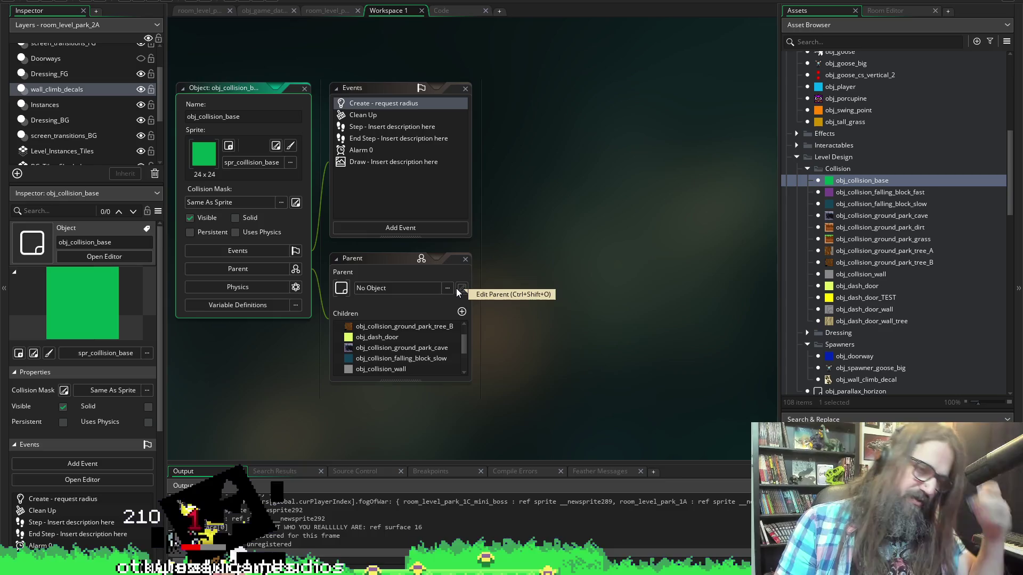
pyautogui.moveTo(489, 160); pyautogui.dragTo(502, 161)
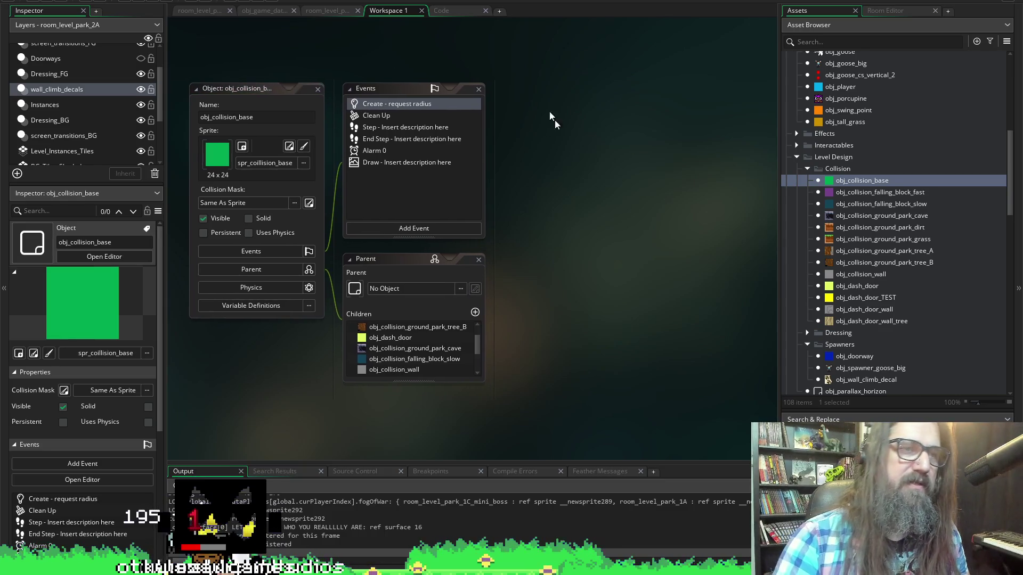
pyautogui.moveTo(611, 80); pyautogui.dragTo(588, 81)
pyautogui.scroll(1, 584, 118)
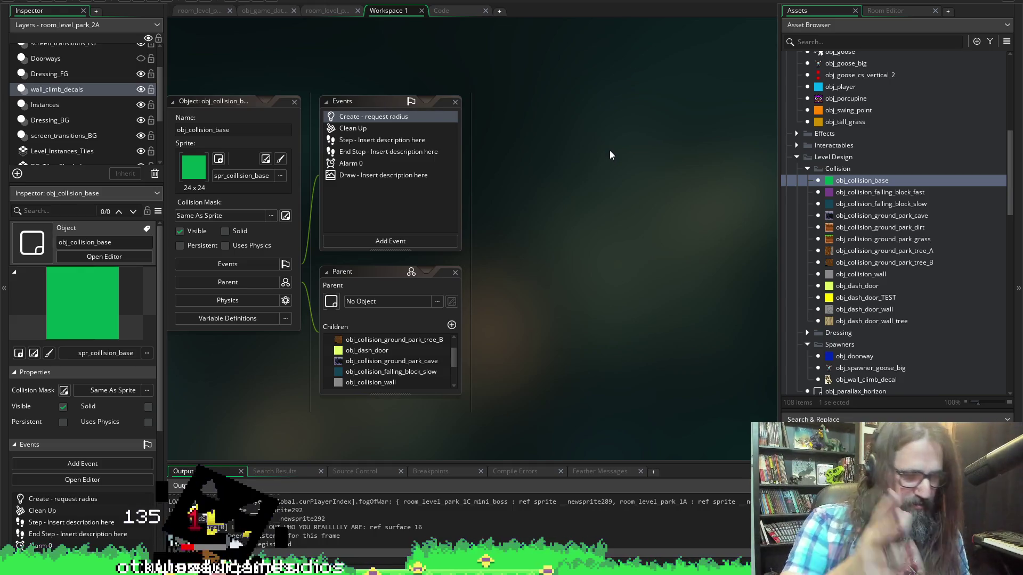
pyautogui.scroll(-1, 446, 207)
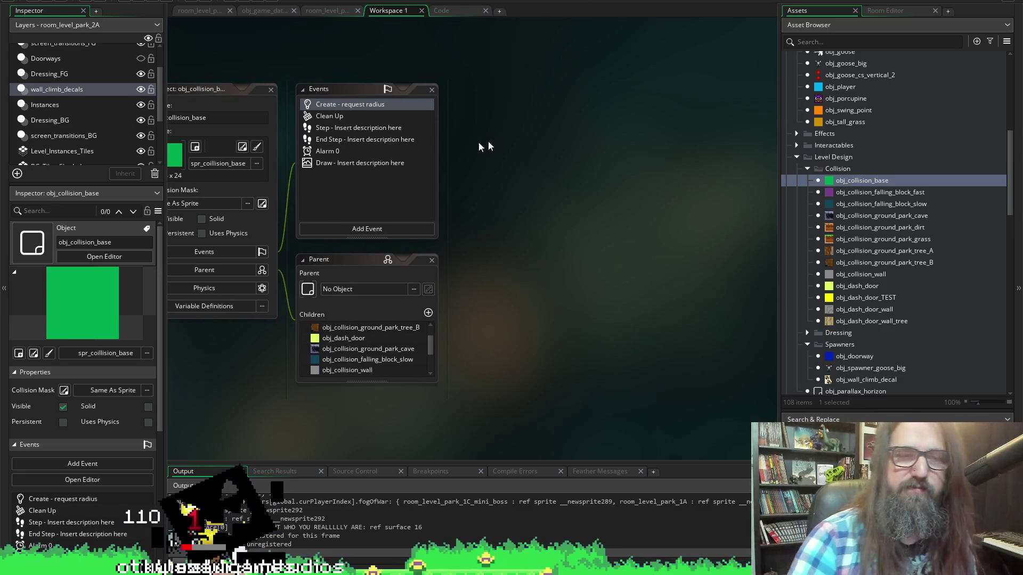
pyautogui.hscroll(1, 533, 155)
pyautogui.hscroll(-2, 565, 160)
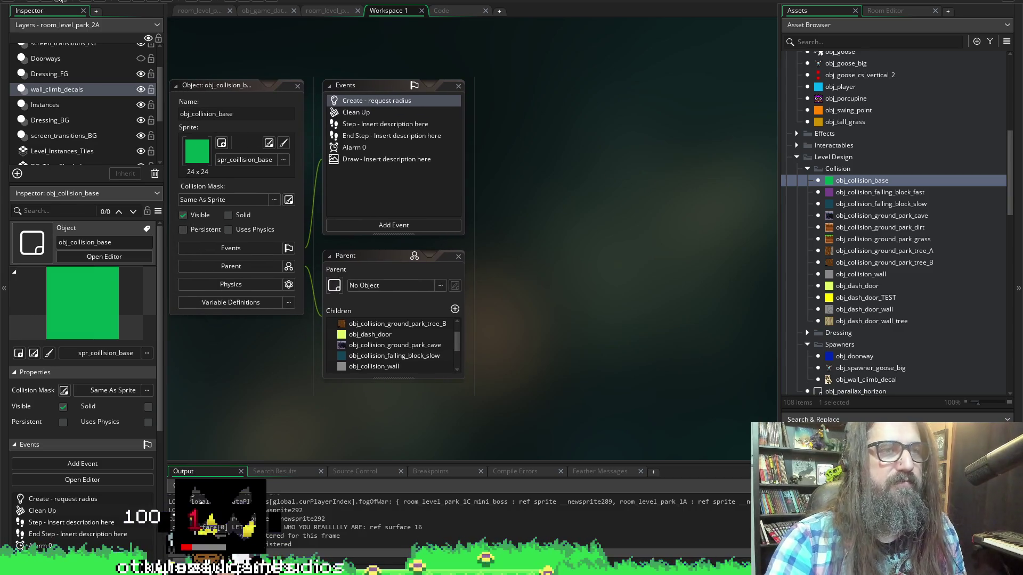
pyautogui.scroll(-1, 527, 150)
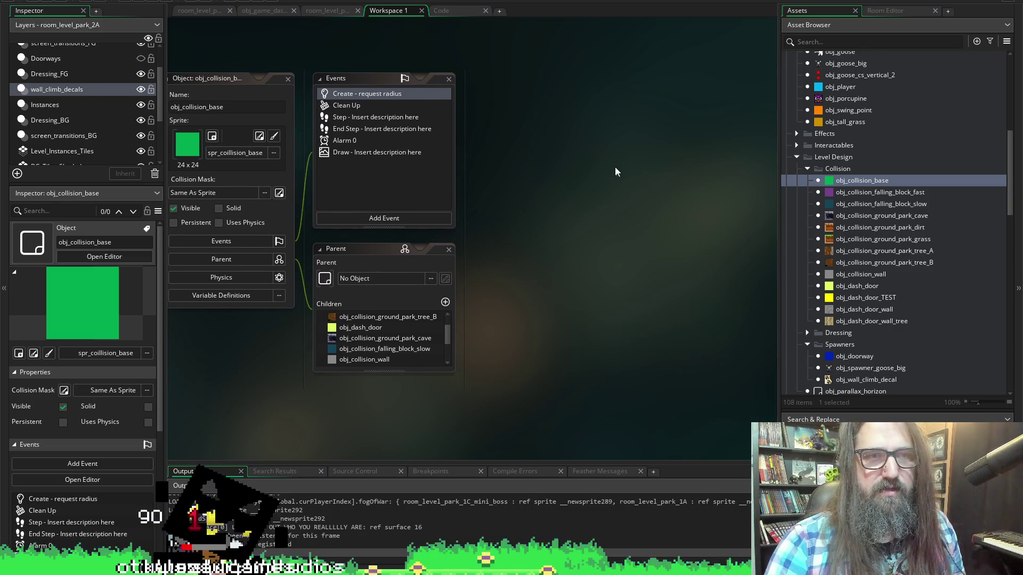
pyautogui.hscroll(-1, 616, 173)
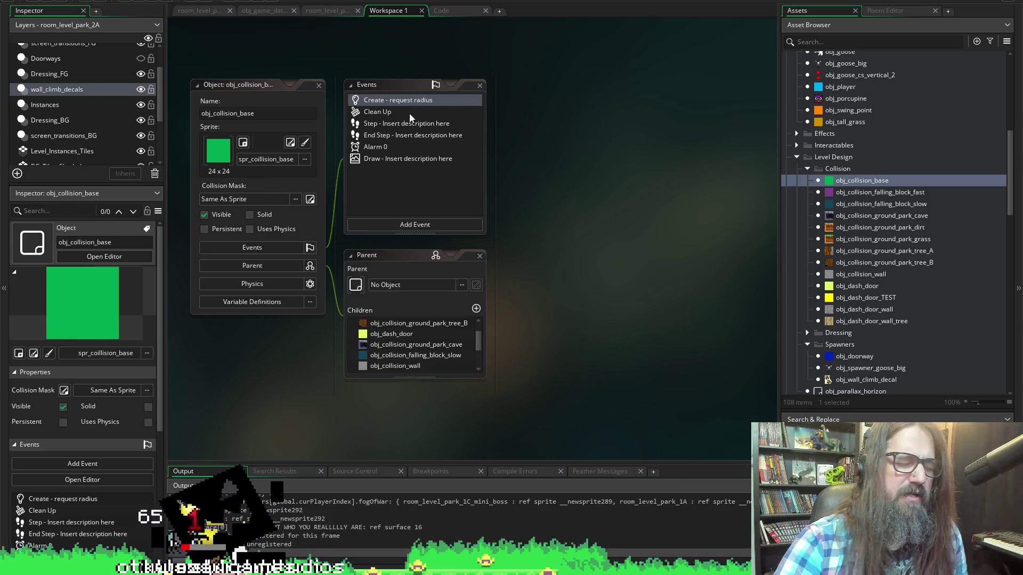
pyautogui.doubleClick(407, 99)
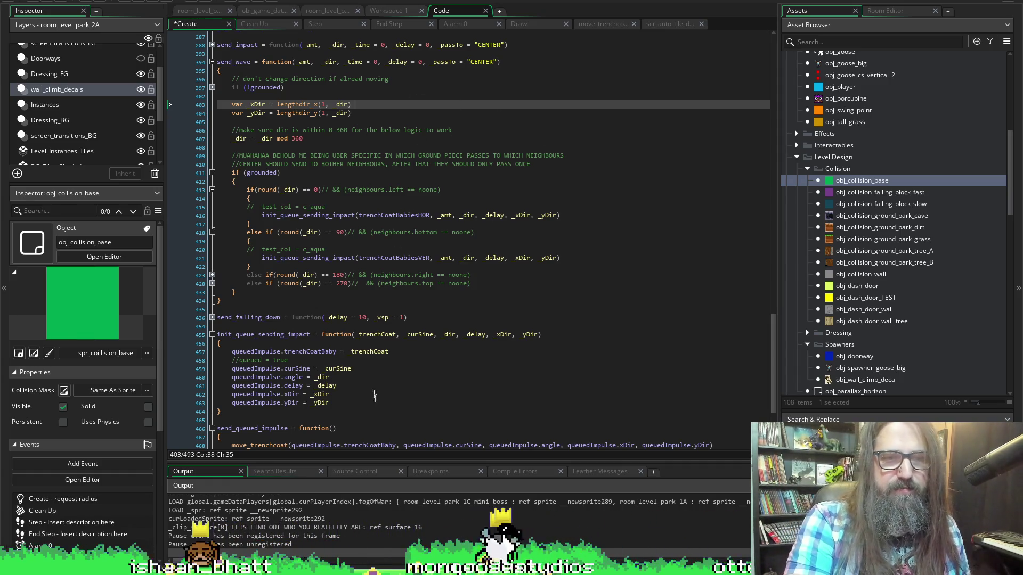
# Fold send_wave and the other function bodies in the Create code, then reopen Create from Workspace 1.
pyautogui.scroll(3, 367, 395)
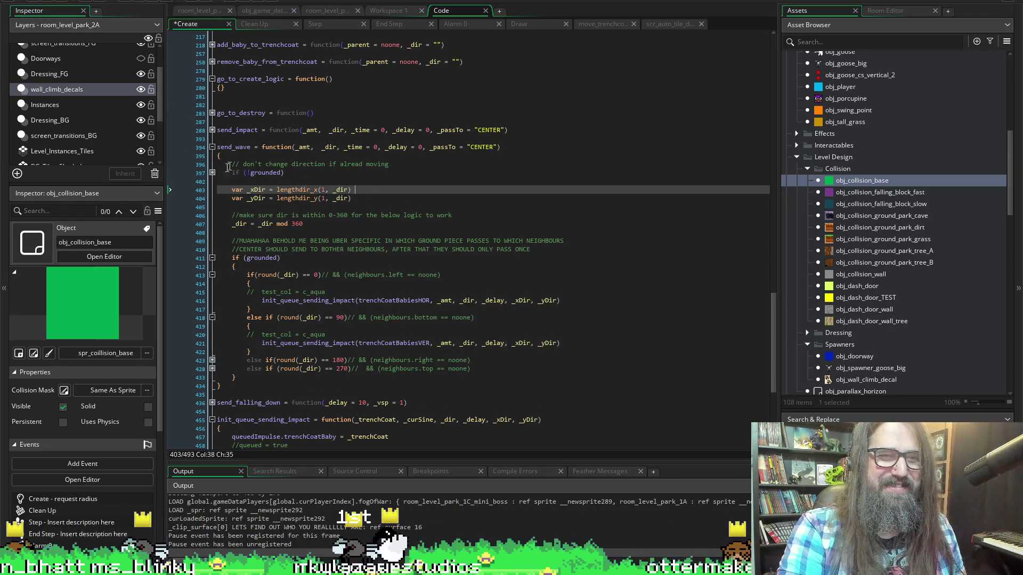
pyautogui.click(213, 147)
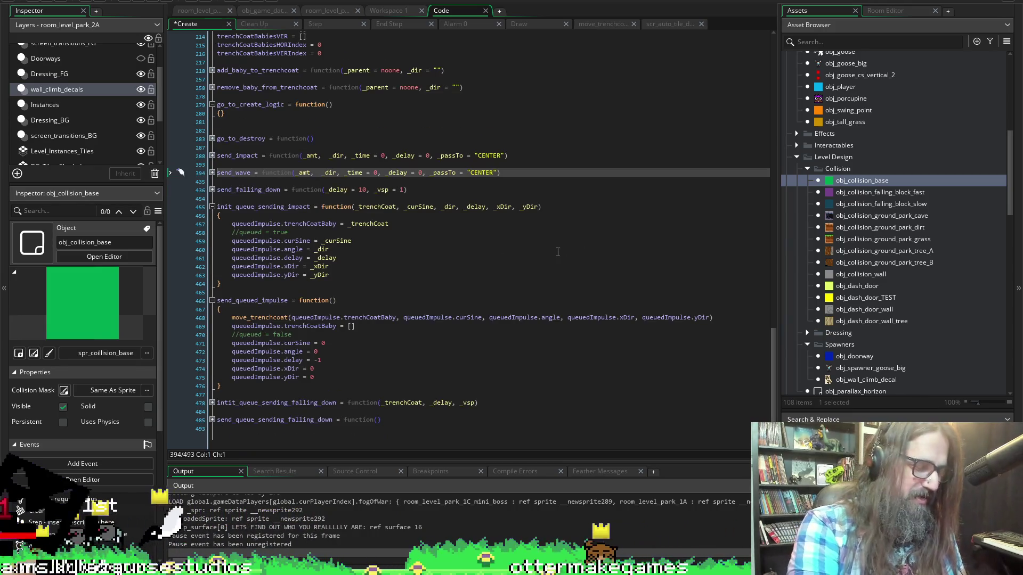
pyautogui.hotkey('ctrl', 'm')
pyautogui.scroll(15, 448, 118)
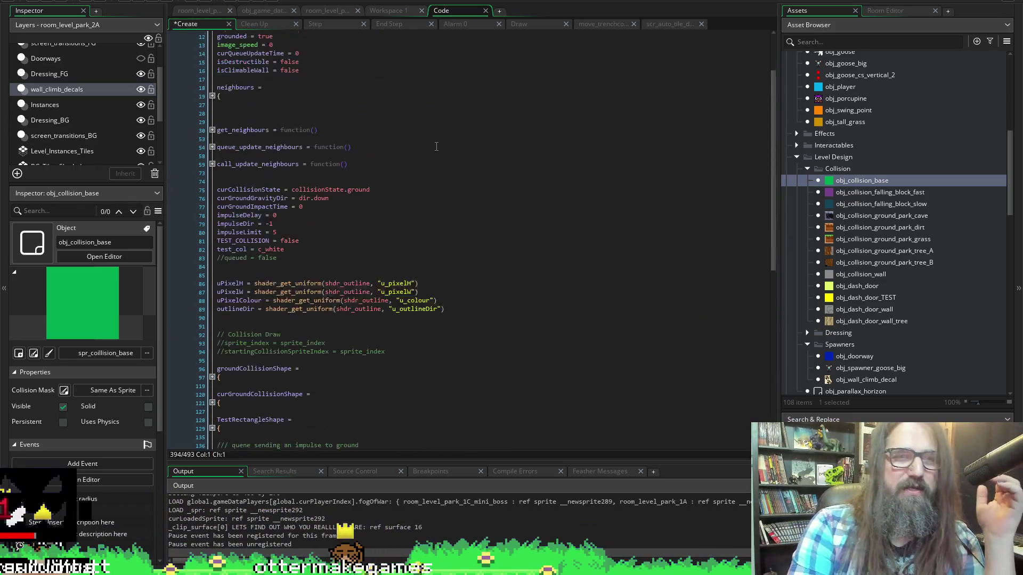
pyautogui.scroll(1, 425, 147)
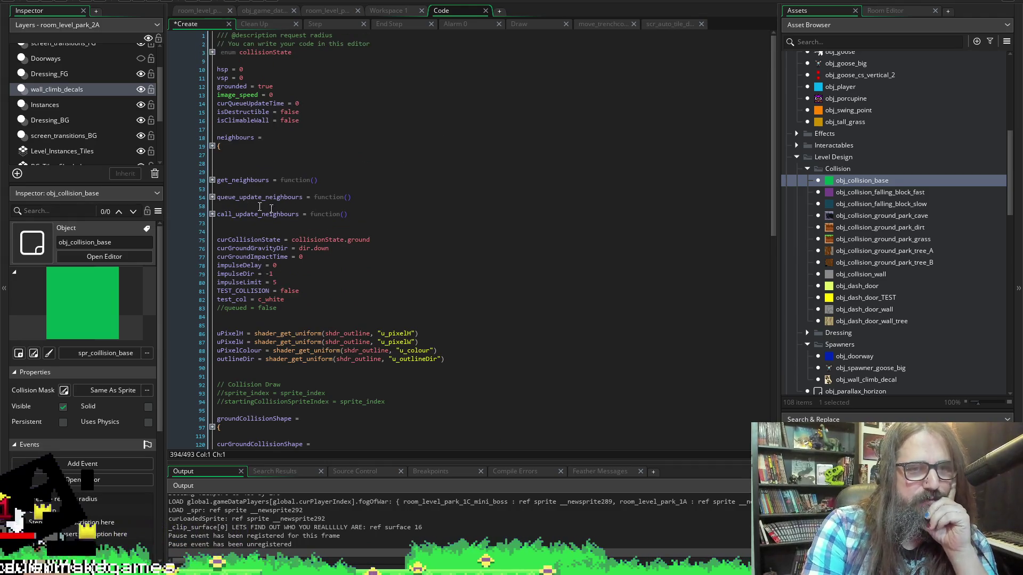
pyautogui.click(400, 10)
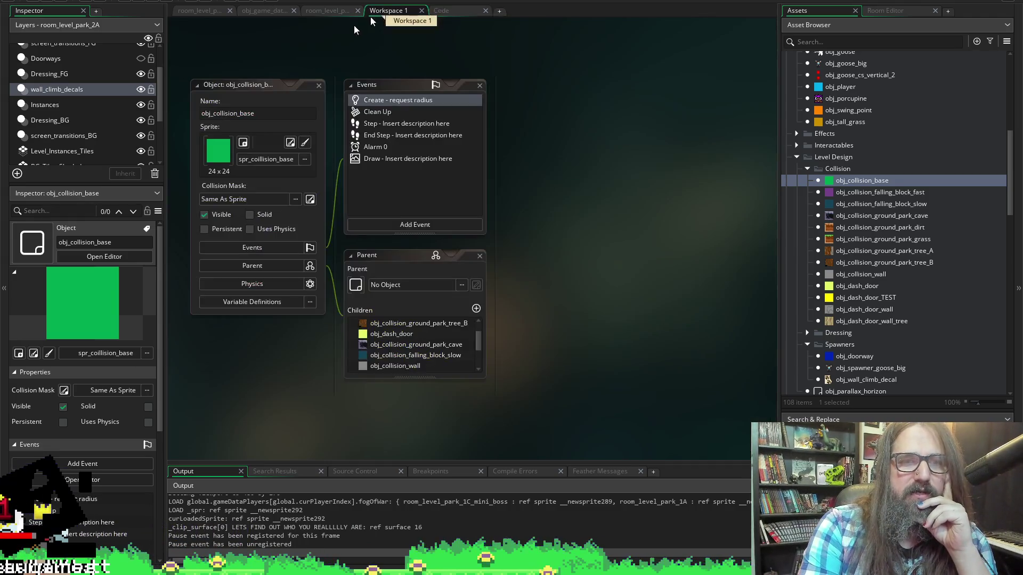
pyautogui.doubleClick(397, 101)
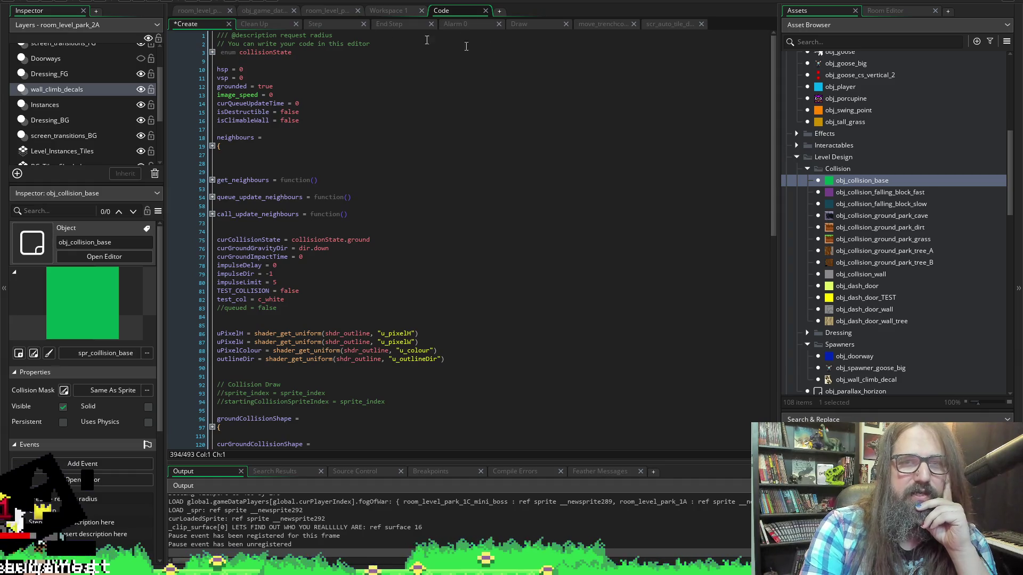
# In the Alarm 0 code, add a new line 14 after line 13 reading is_object_wall_climable.
pyautogui.click(459, 26)
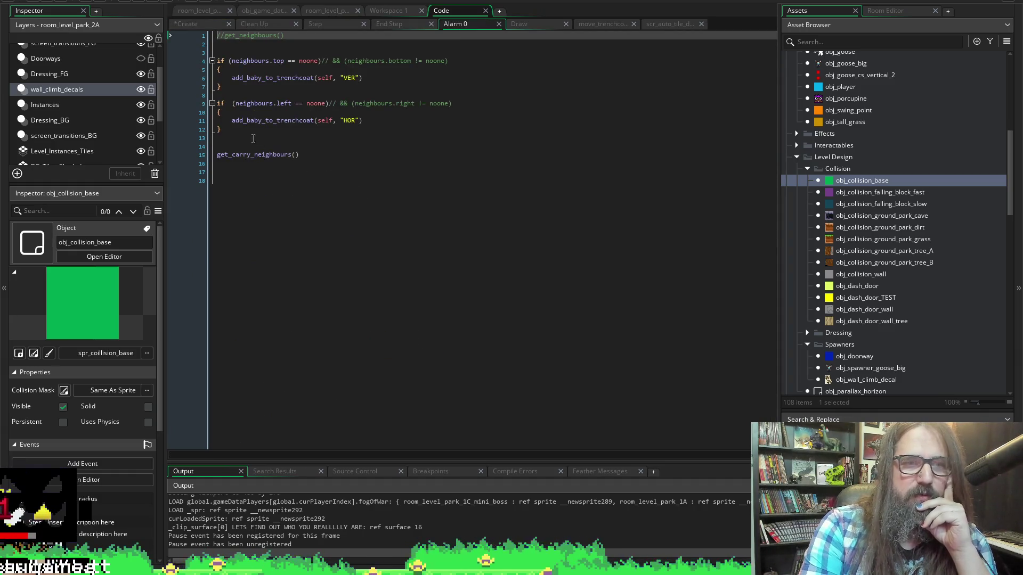
pyautogui.click(233, 147)
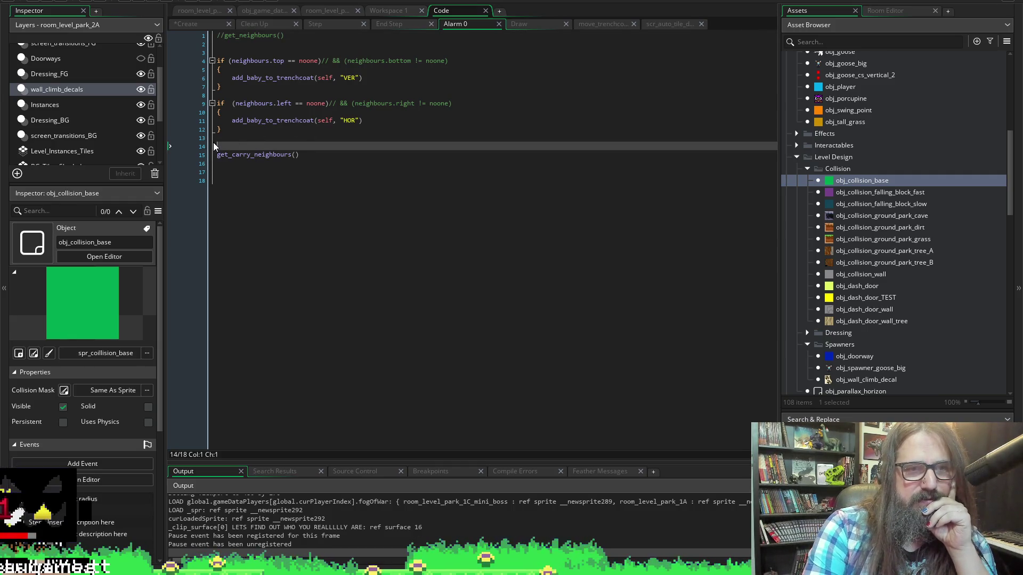
pyautogui.click(234, 140)
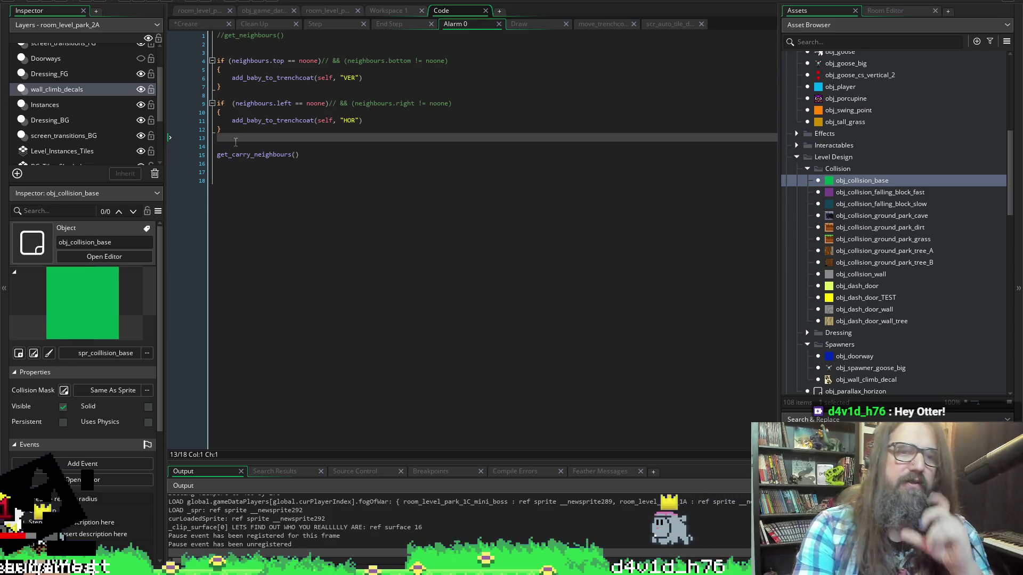
pyautogui.press('Return')
pyautogui.write('get_wall_')
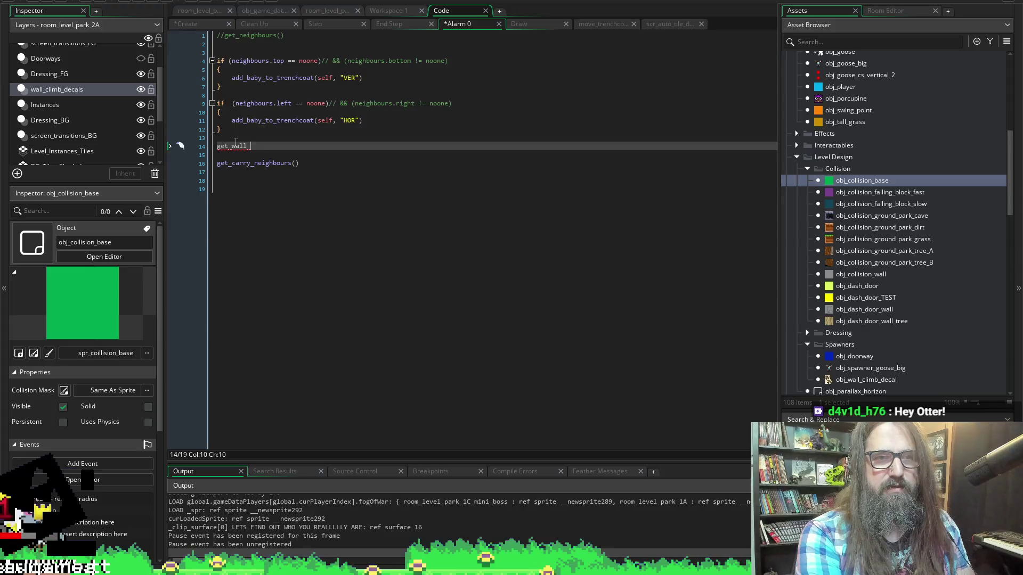
pyautogui.write('climb')
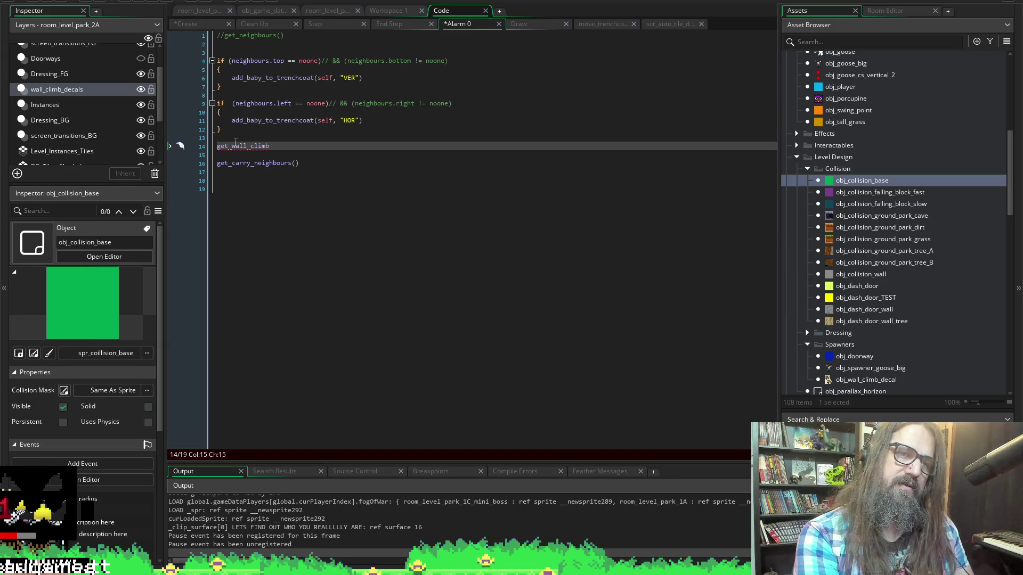
pyautogui.press('Home')
pyautogui.hotkey('shift', 'End')
pyautogui.write('is_object_wall_cl')
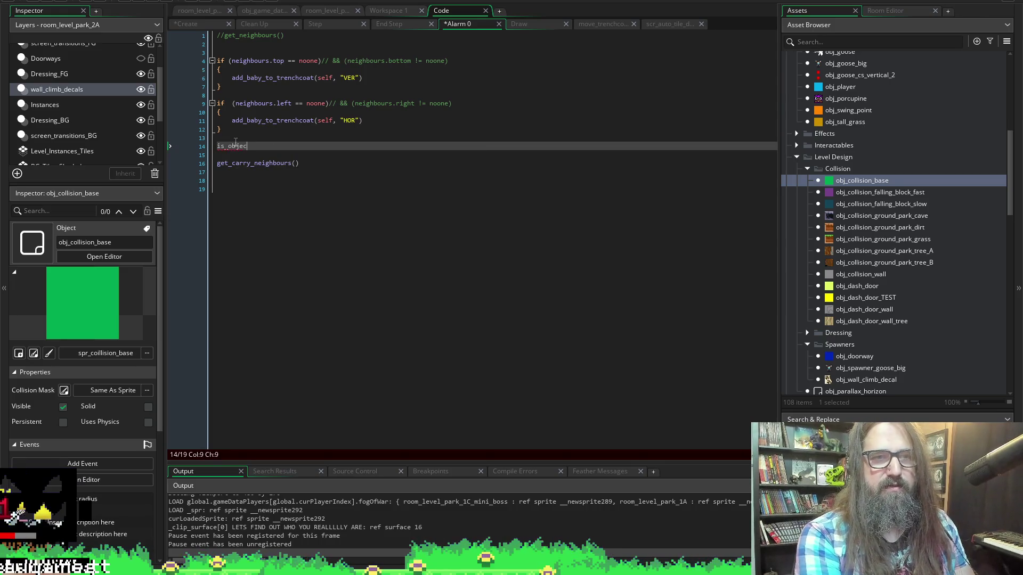
pyautogui.write('imbable')
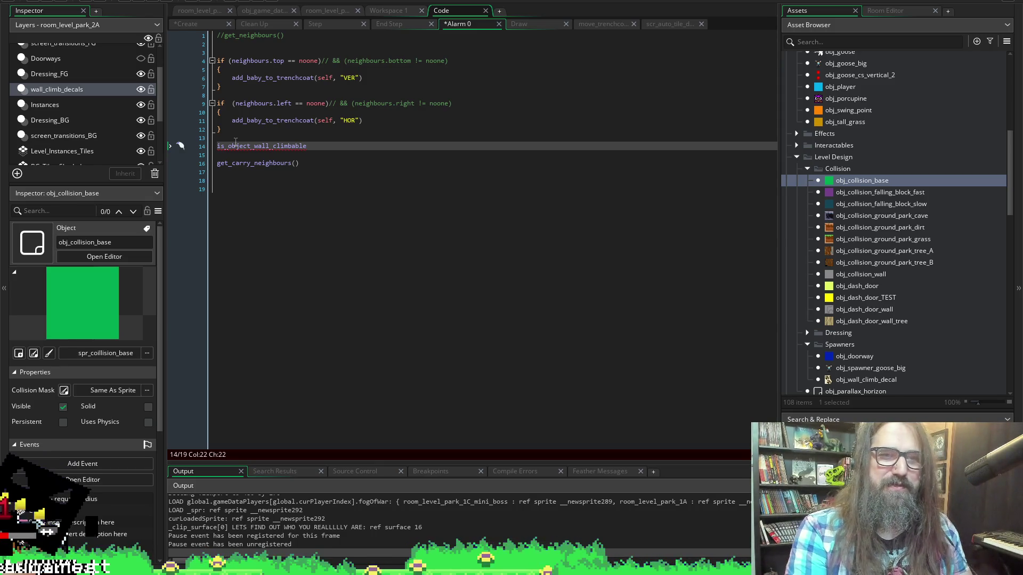
pyautogui.hotkey('ctrl', 'z')
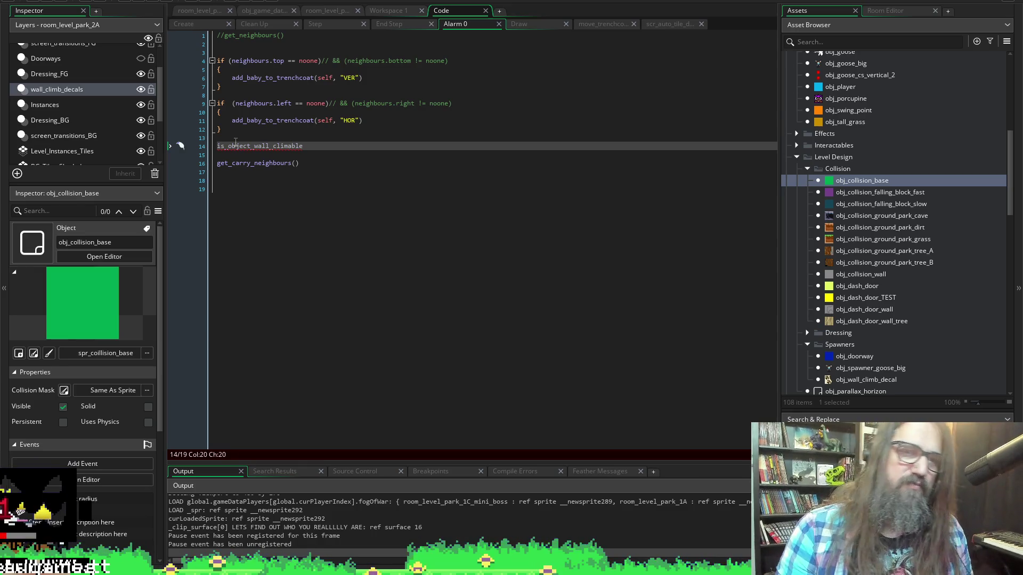
# Complete it as is_object_wall_climable() with an empty brace block below, and save.
pyautogui.click(300, 146)
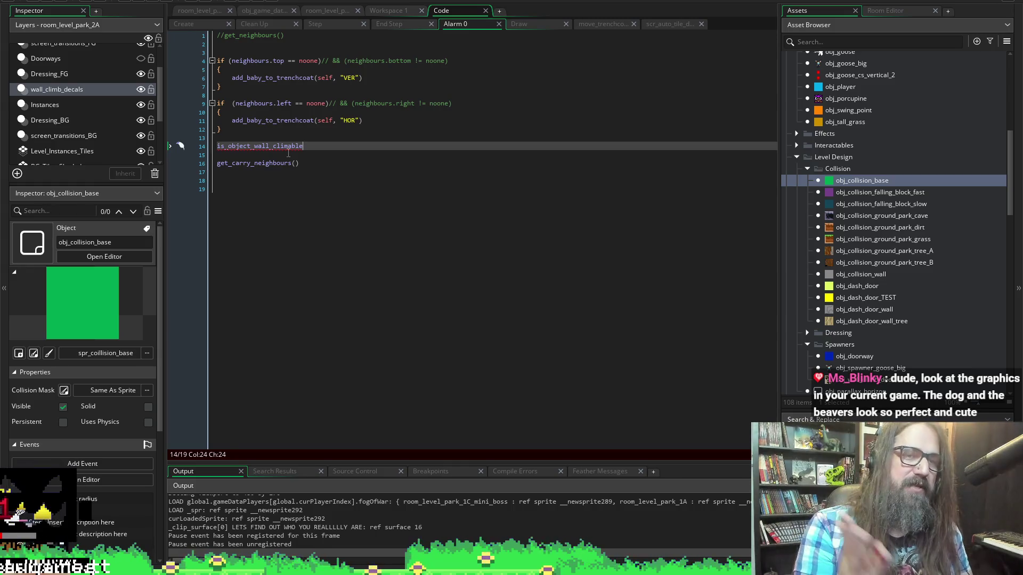
pyautogui.write('()')
pyautogui.hotkey('ctrl', 's')
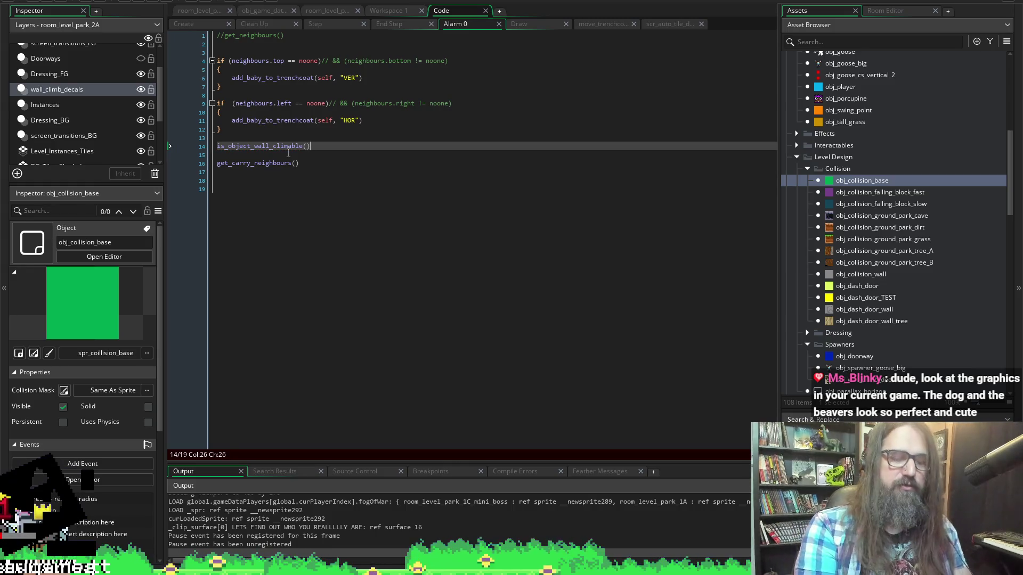
pyautogui.press('Return')
pyautogui.write('{')
pyautogui.hotkey('ctrl', 's')
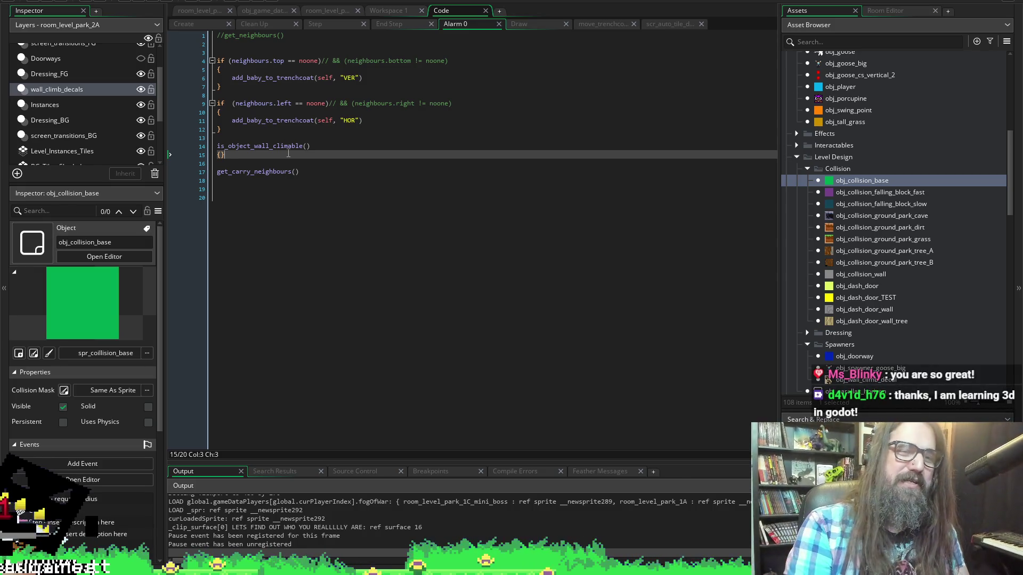
# Open a line inside the braces and save, then delete the brace block and switch to the Create event.
pyautogui.press('Left')
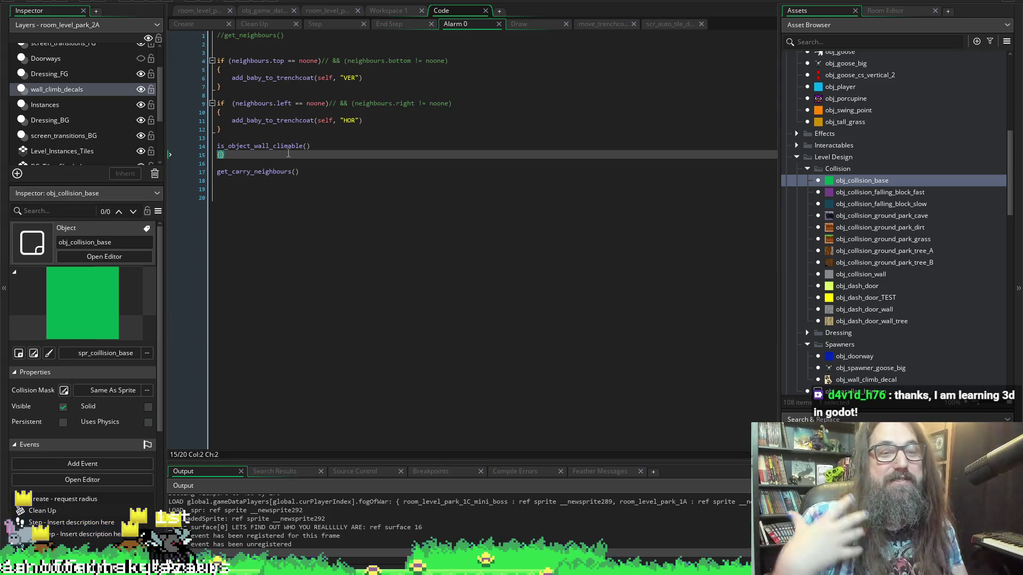
pyautogui.press('Return')
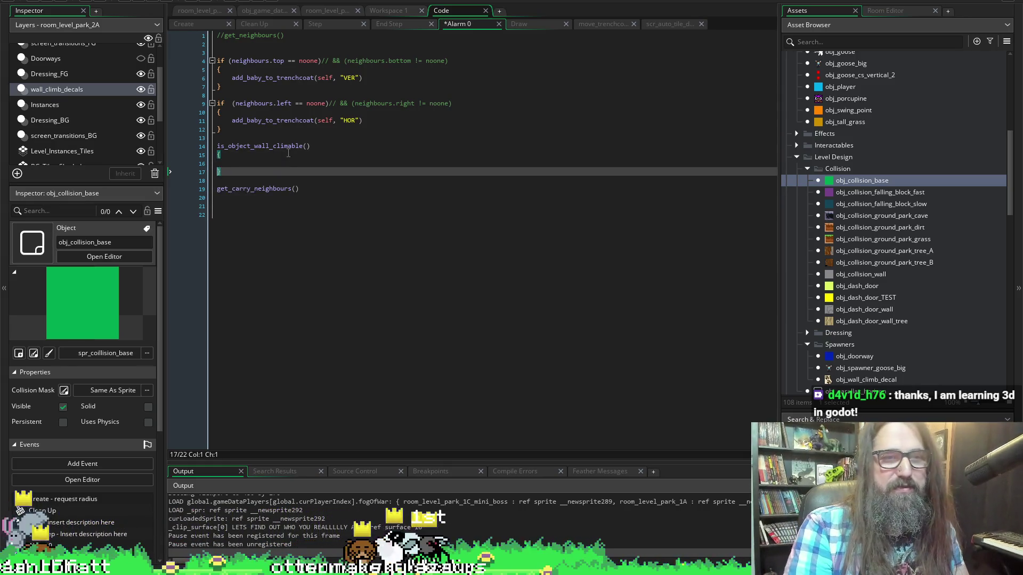
pyautogui.hotkey('ctrl', 's')
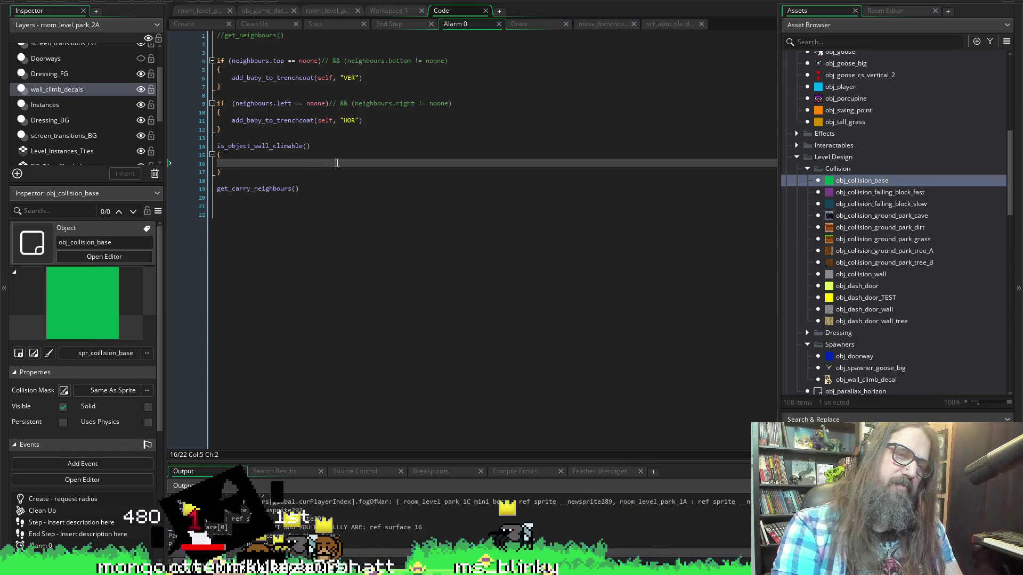
pyautogui.moveTo(221, 172); pyautogui.dragTo(217, 155)
pyautogui.press('BackSpace')
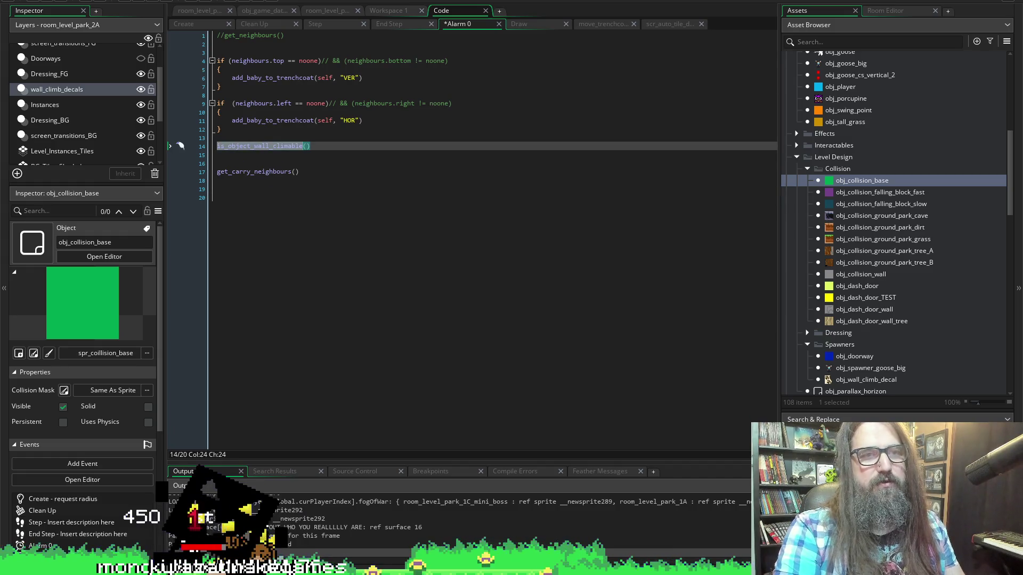
pyautogui.click(201, 24)
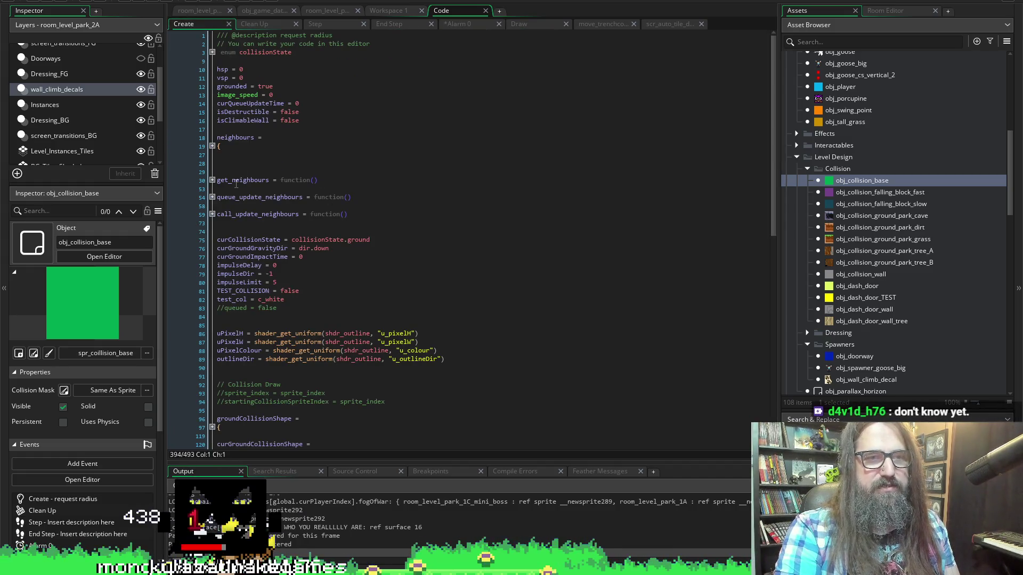
# Add is_object_wall_climable() on a new line 74 below empty line 73 in the Create code.
pyautogui.click(233, 224)
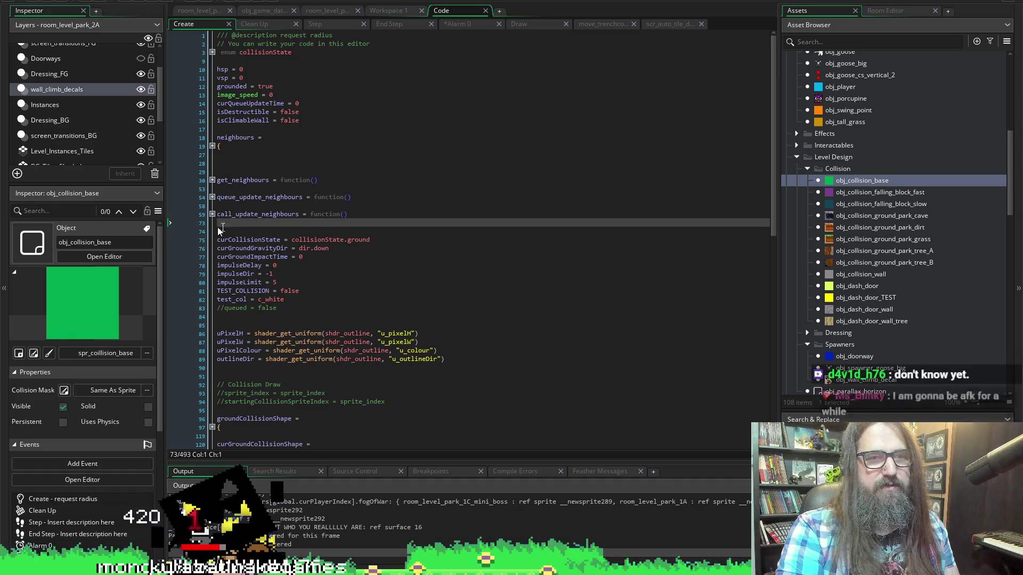
pyautogui.click(246, 164)
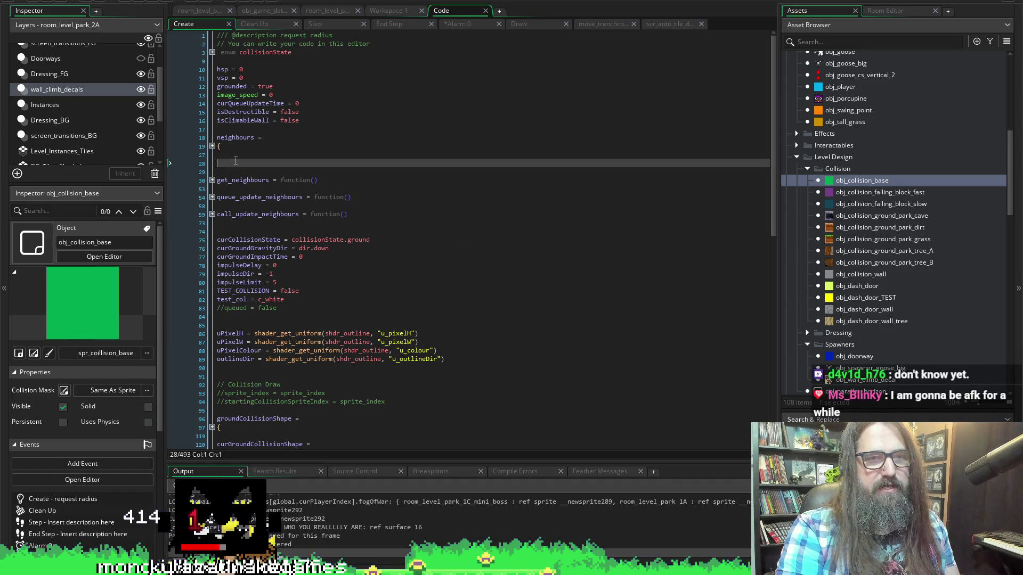
pyautogui.click(240, 189)
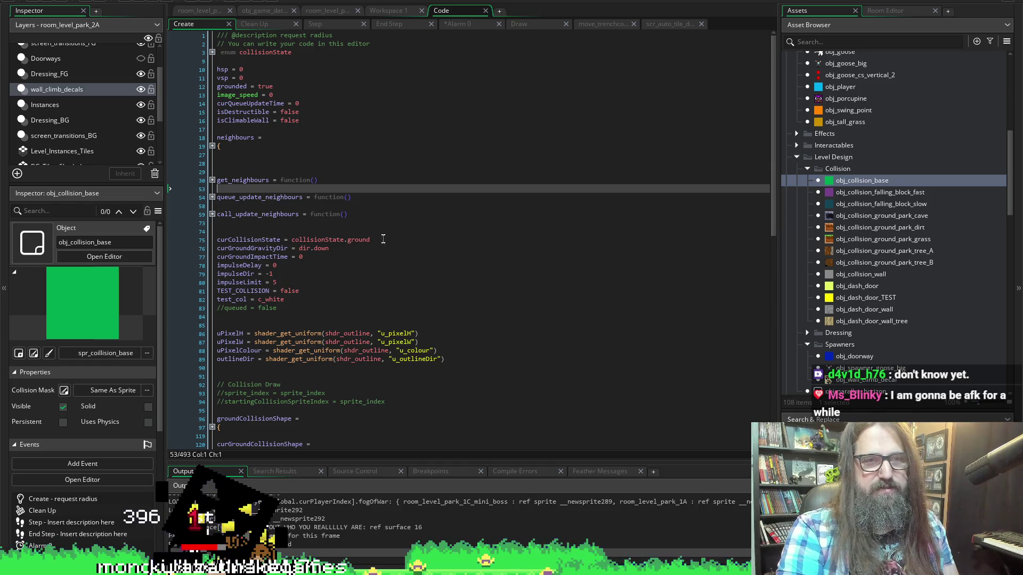
pyautogui.click(385, 207)
pyautogui.click(272, 224)
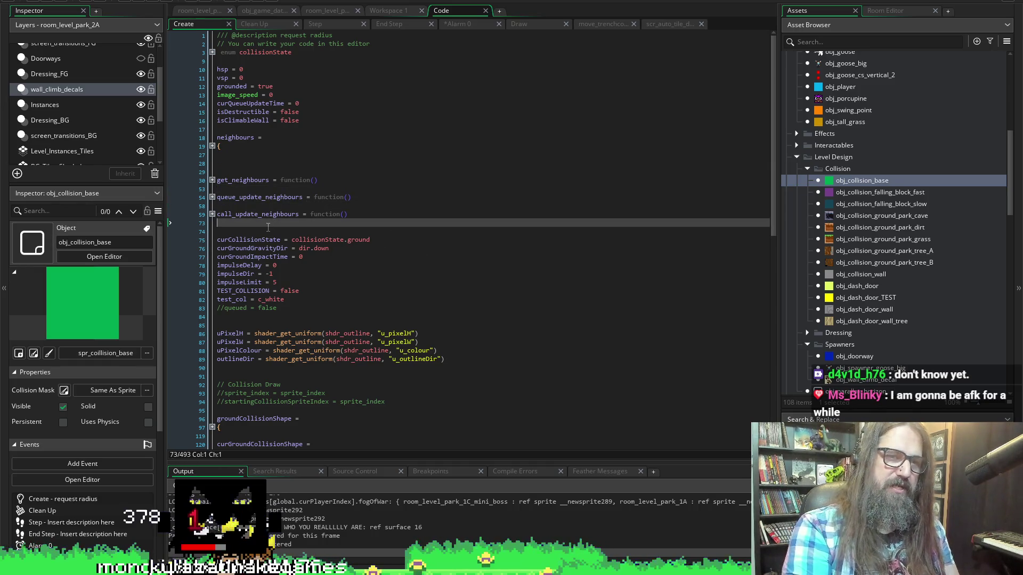
pyautogui.press('Return')
pyautogui.press('Return')
pyautogui.write('is_object_wall_climable')
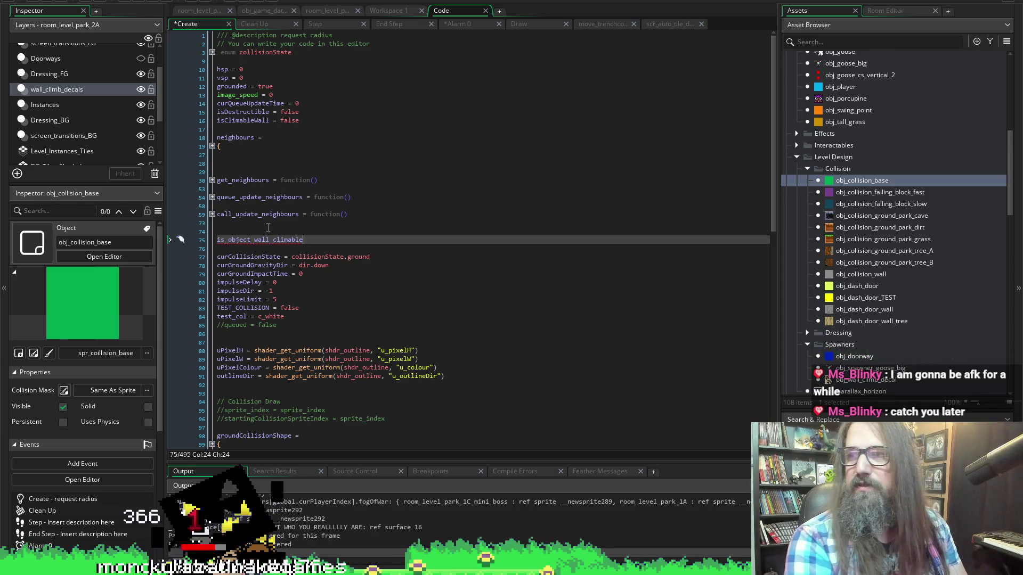
pyautogui.write('()')
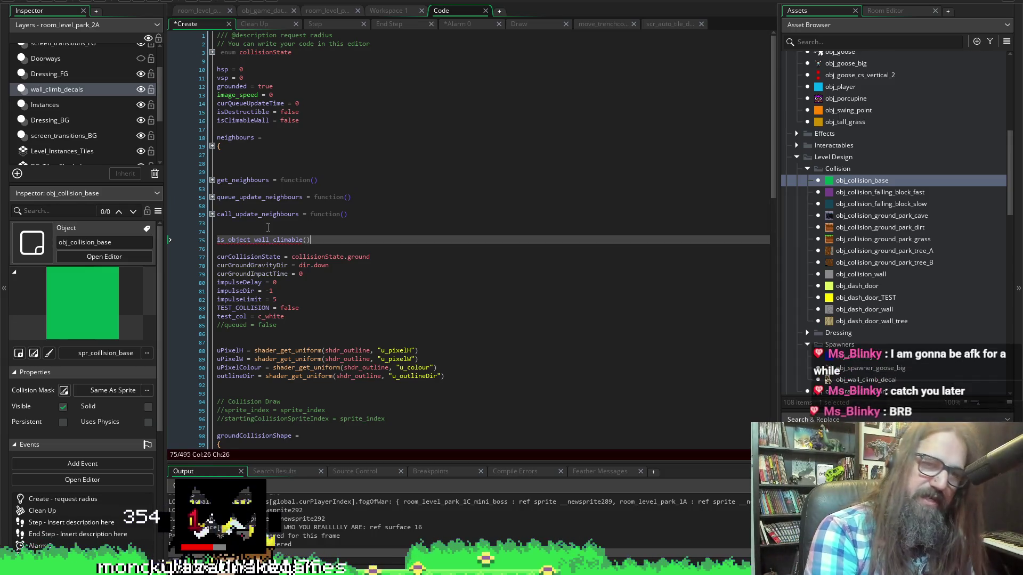
pyautogui.press('Up')
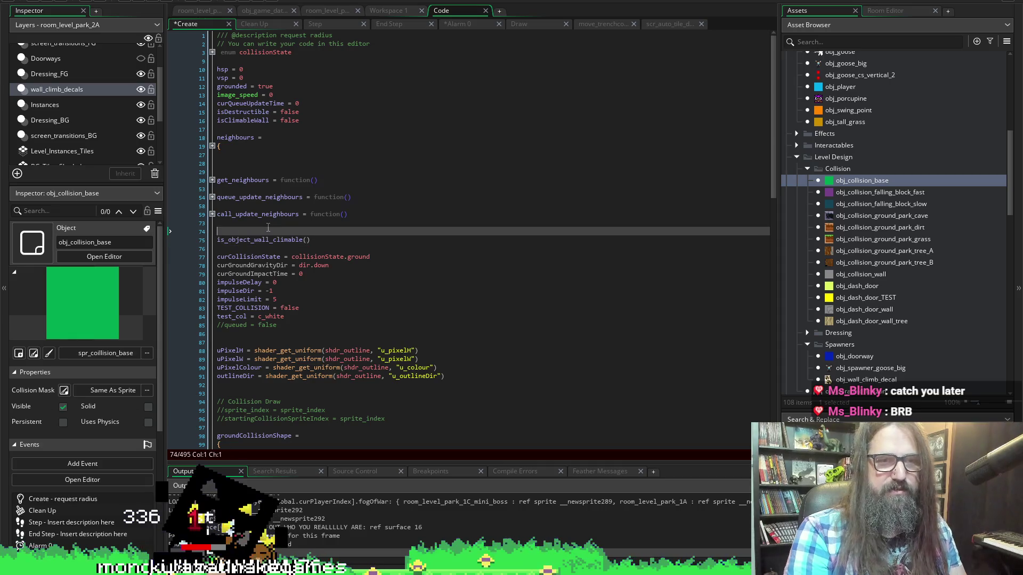
pyautogui.press('BackSpace')
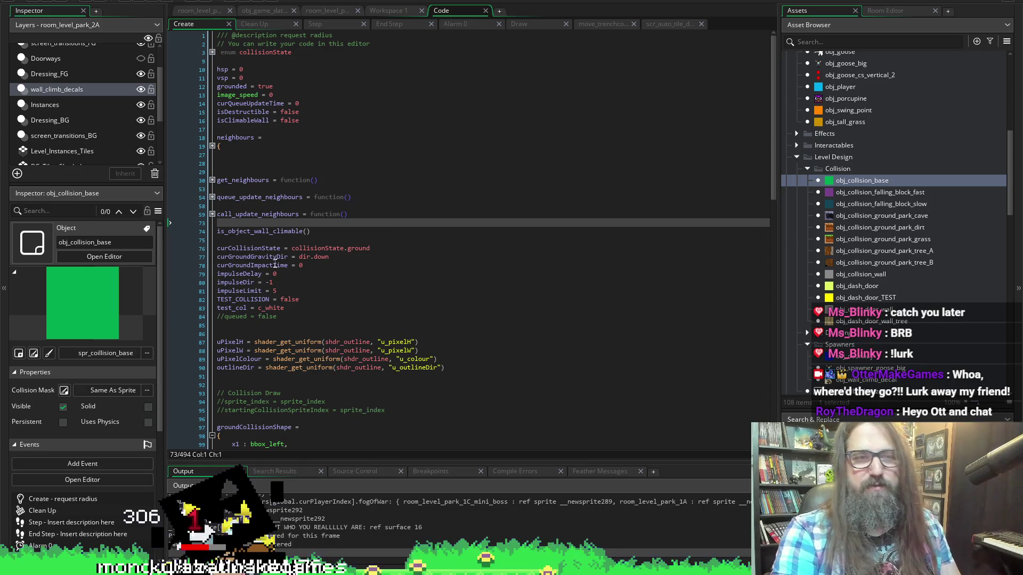
# Turn line 74 into an is_object_wall_climable = function() declaration and save.
pyautogui.click(334, 231)
pyautogui.press('BackSpace')
pyautogui.press('BackSpace')
pyautogui.write('= ')
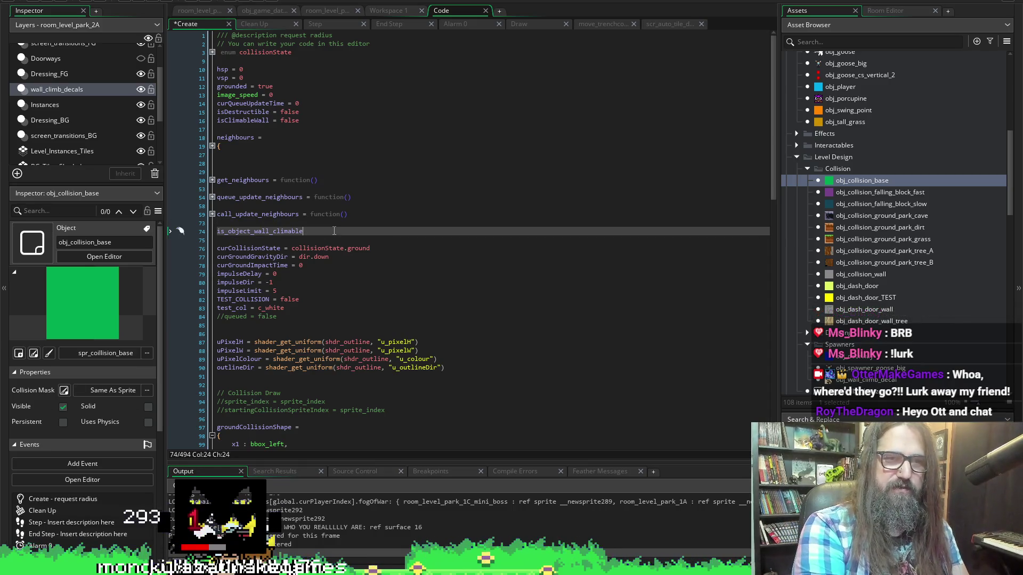
pyautogui.write('=')
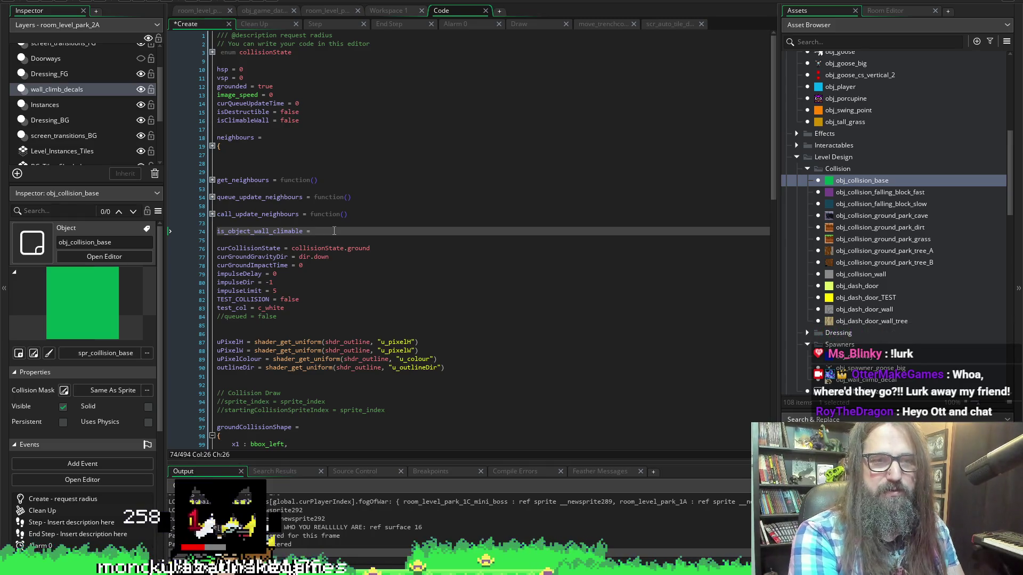
pyautogui.write('fun')
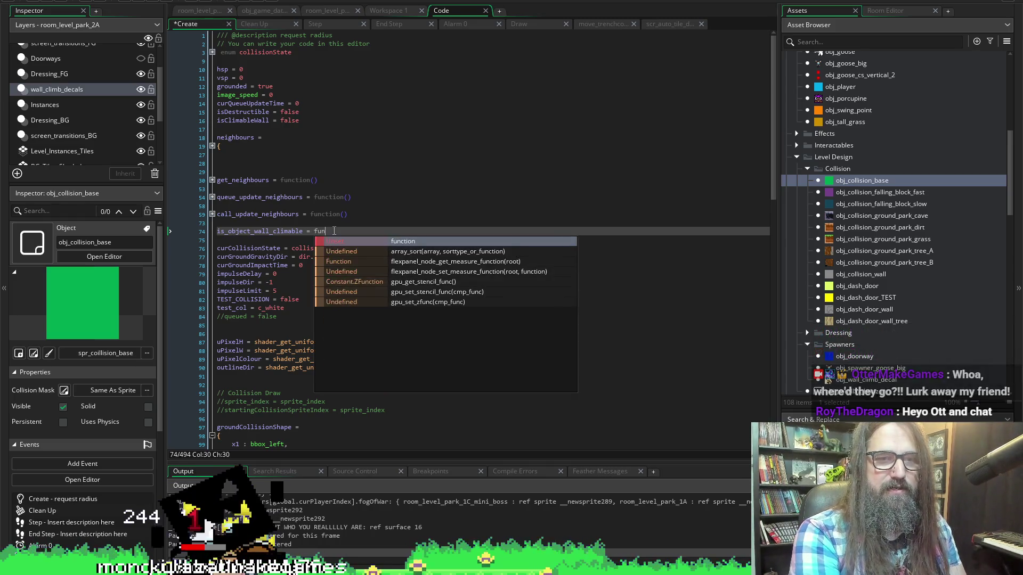
pyautogui.write('ction()')
pyautogui.hotkey('ctrl', 's')
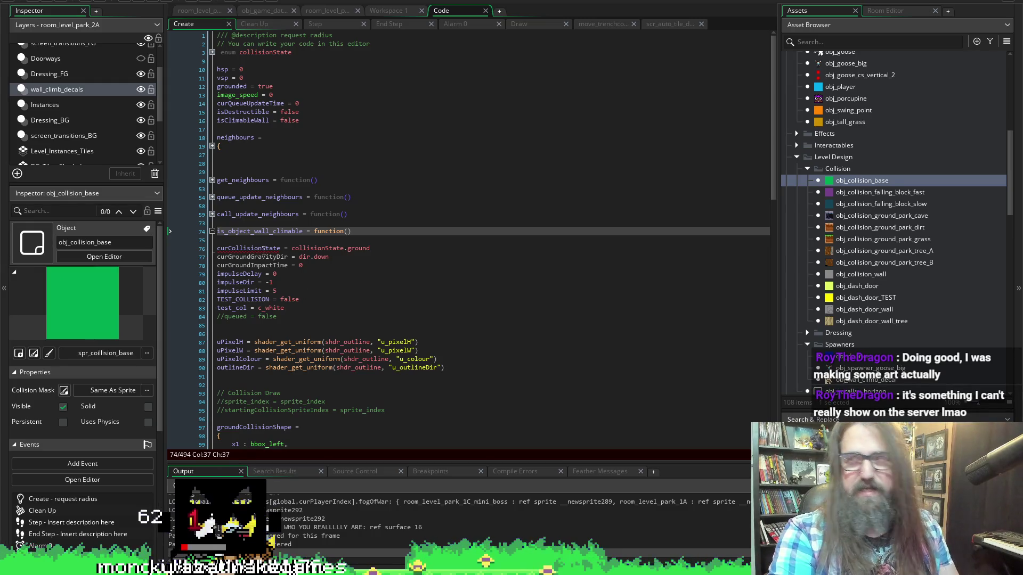
pyautogui.moveTo(260, 252)
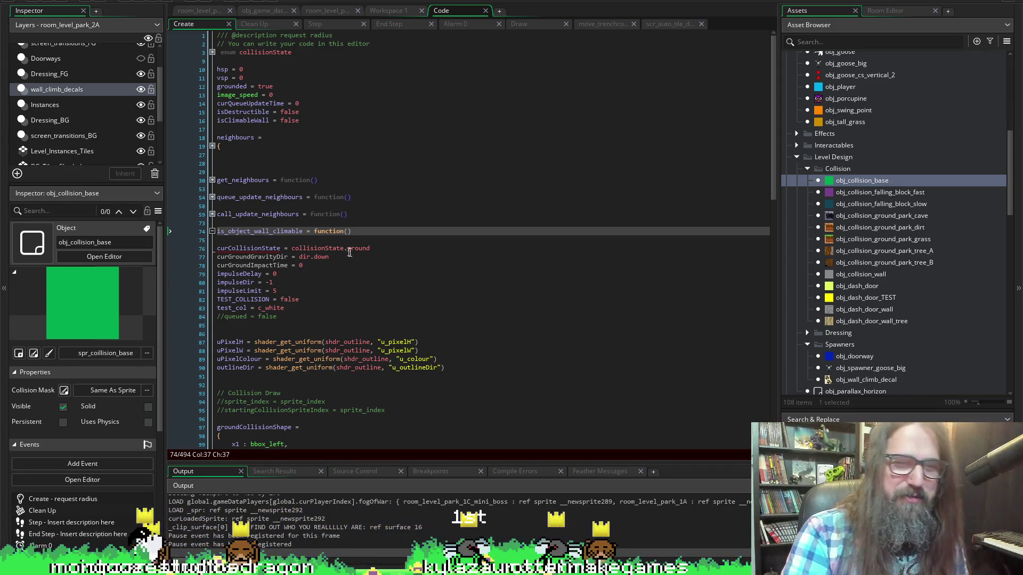
# Add an empty braced body below the is_object_wall_climable declaration and save.
pyautogui.press('Return')
pyautogui.write('{}')
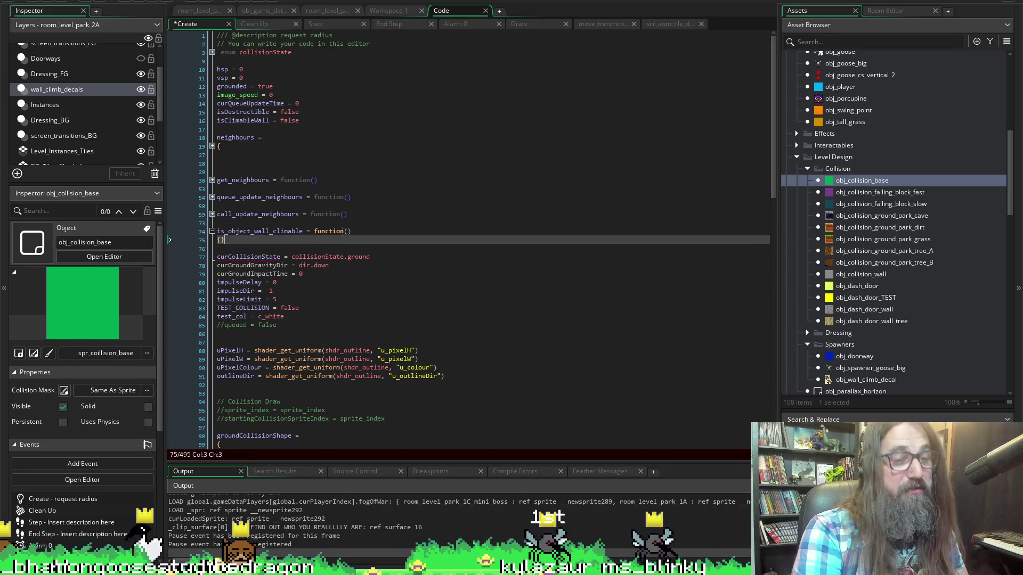
pyautogui.press('Left')
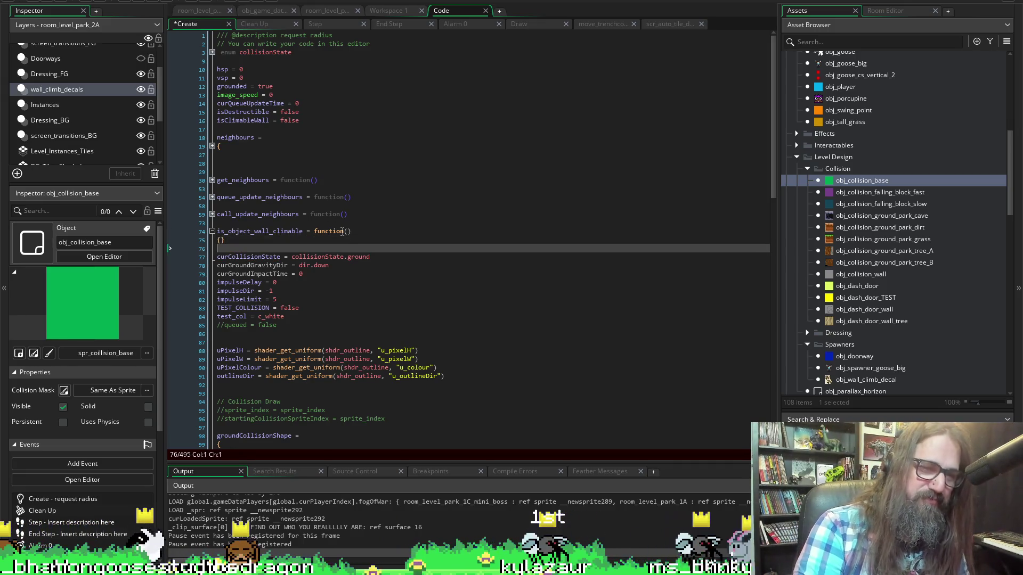
pyautogui.press('Return')
pyautogui.press('Return')
pyautogui.hotkey('ctrl', 's')
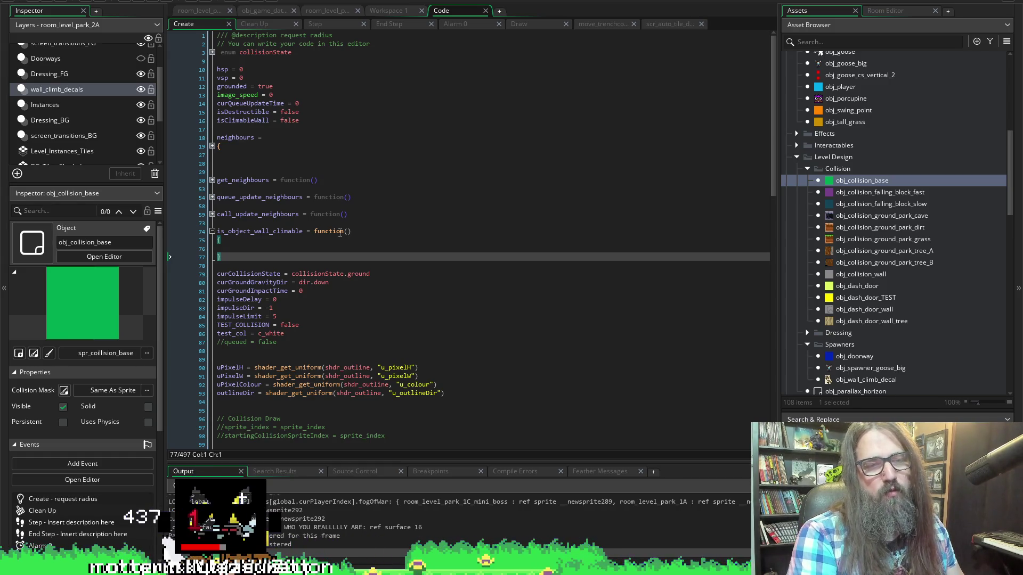
# Write the indented first body line: var _inst = instance_place().
pyautogui.press('Up')
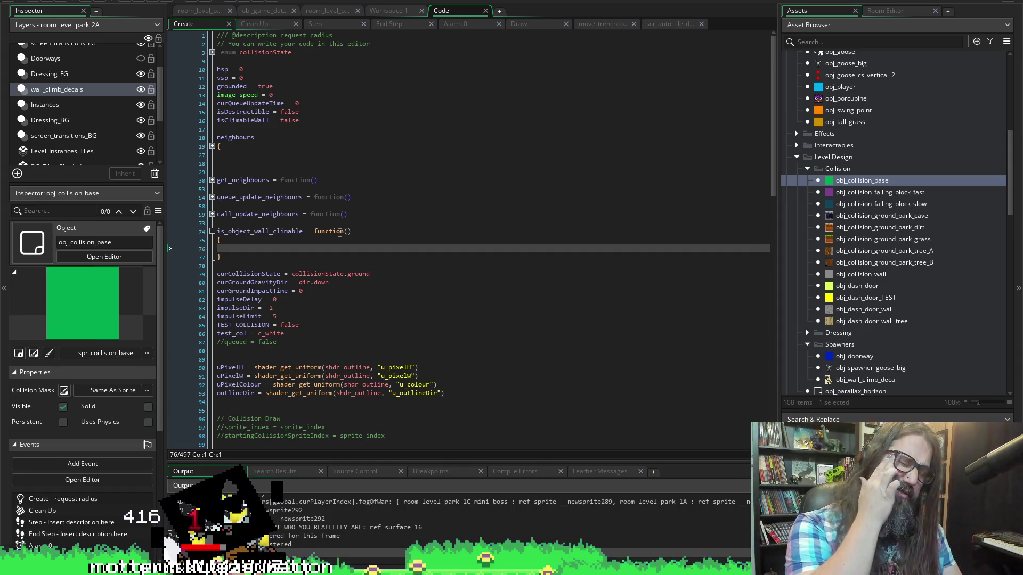
pyautogui.press('Tab')
pyautogui.write('ar _ins')
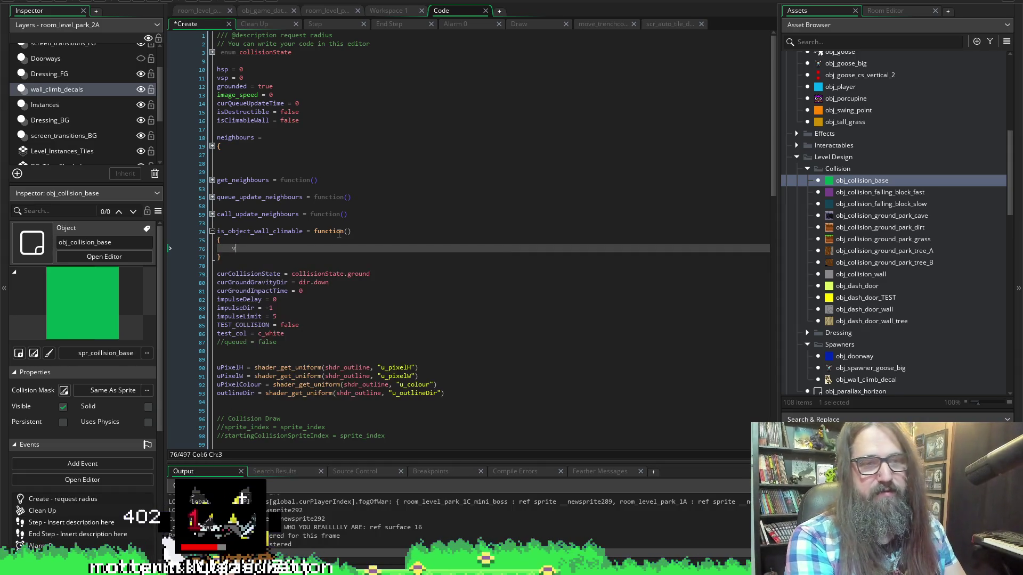
pyautogui.write('t')
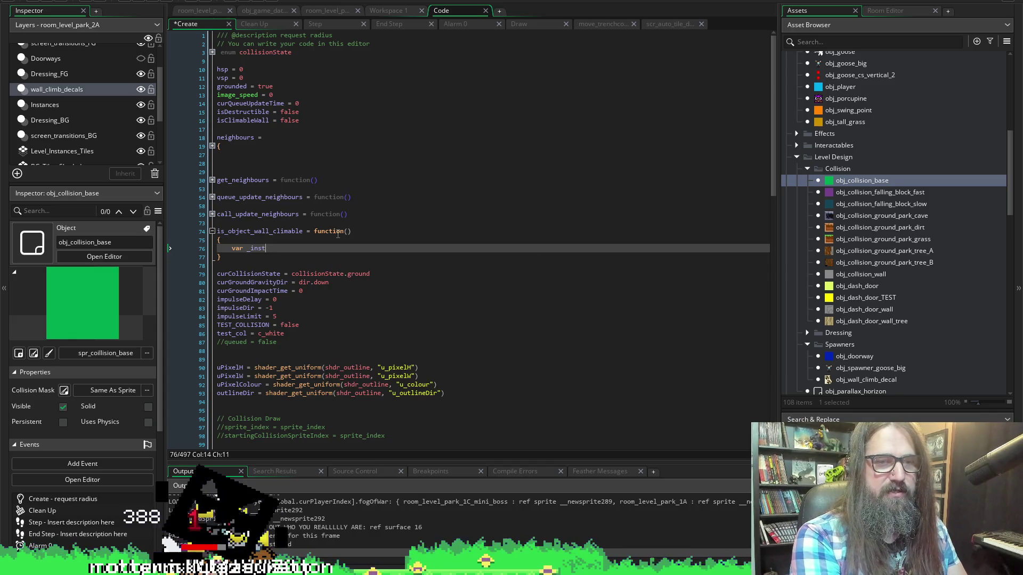
pyautogui.write(' = inste')
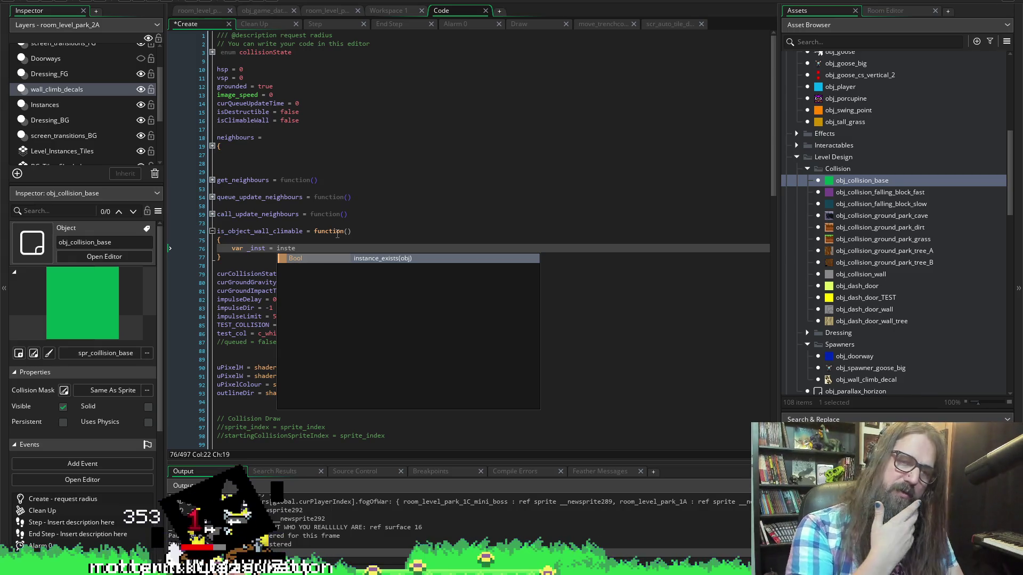
pyautogui.press('BackSpace')
pyautogui.write('ance_-')
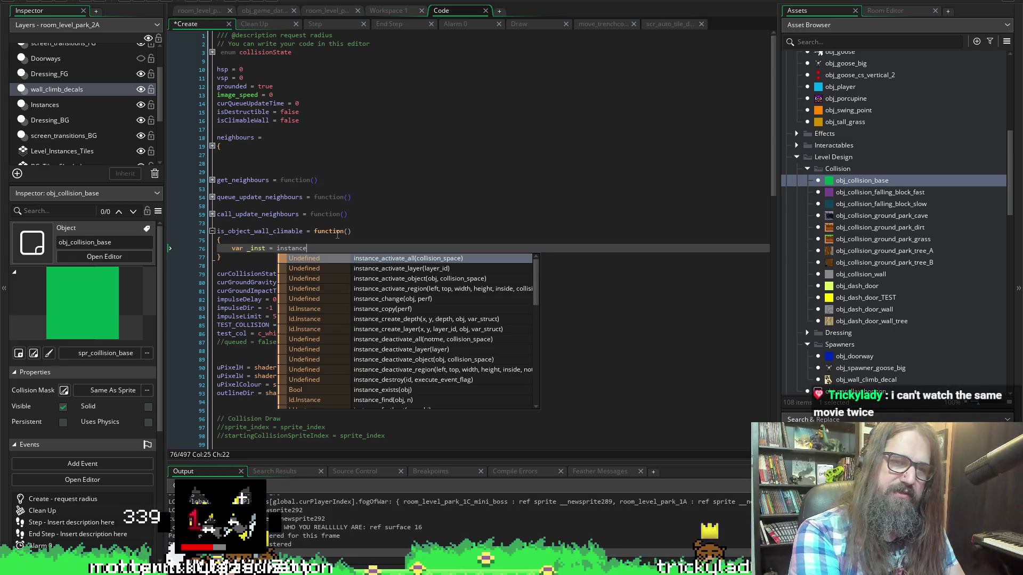
pyautogui.press('BackSpace')
pyautogui.write('place')
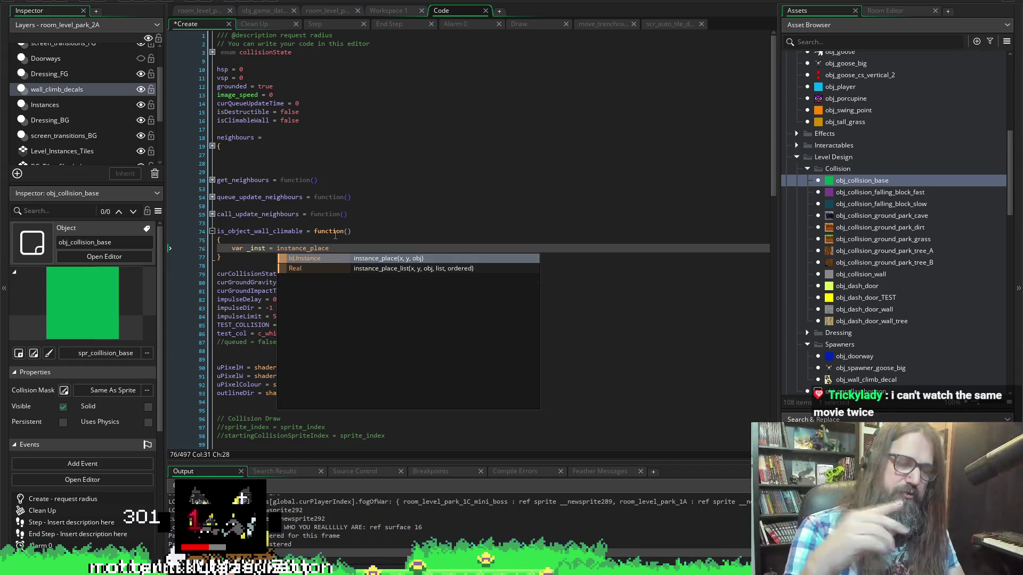
pyautogui.write('()')
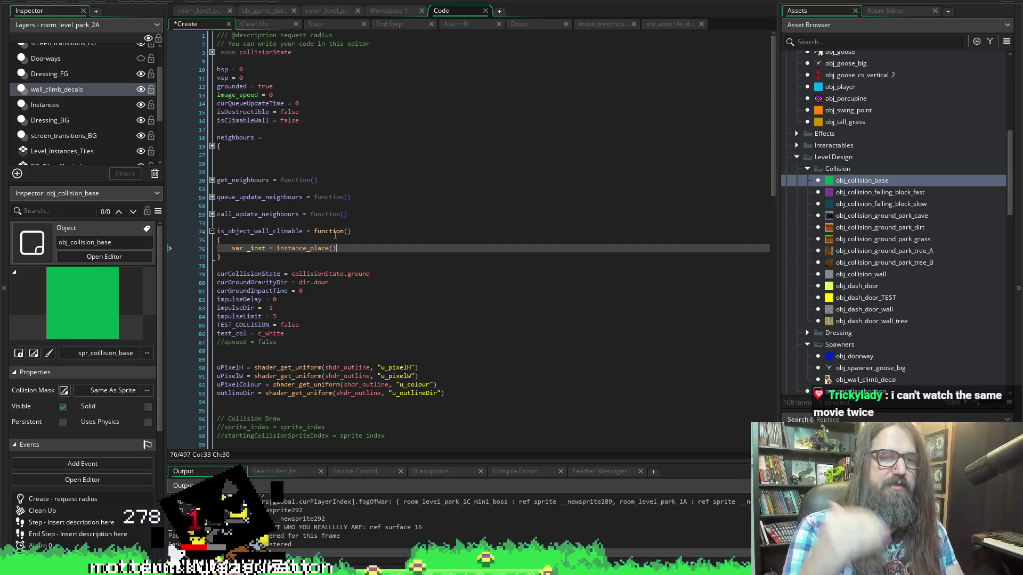
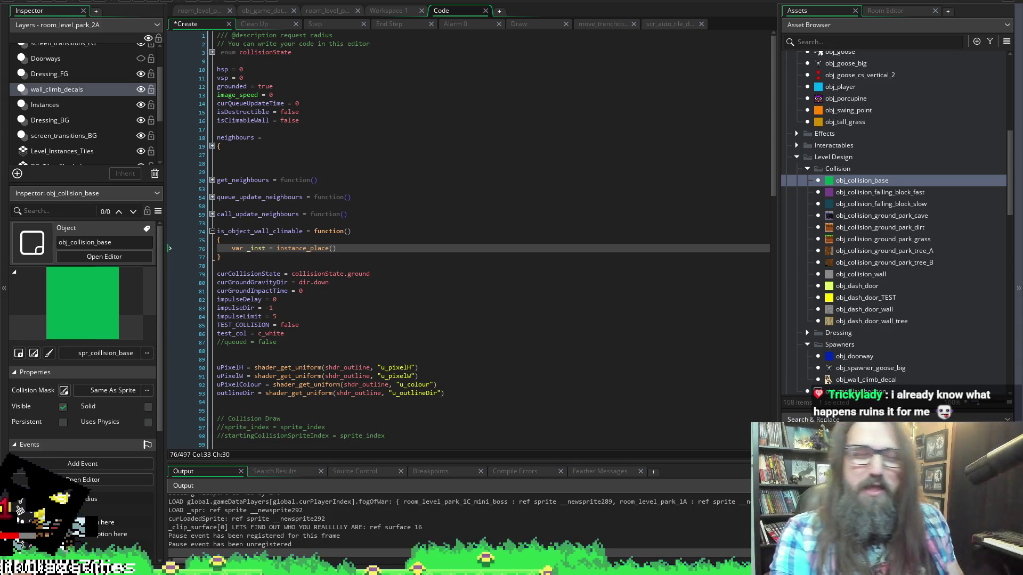
# Complete the call as instance_place(x, y, obj_wall_climb_decal) using autocomplete.
pyautogui.click(331, 249)
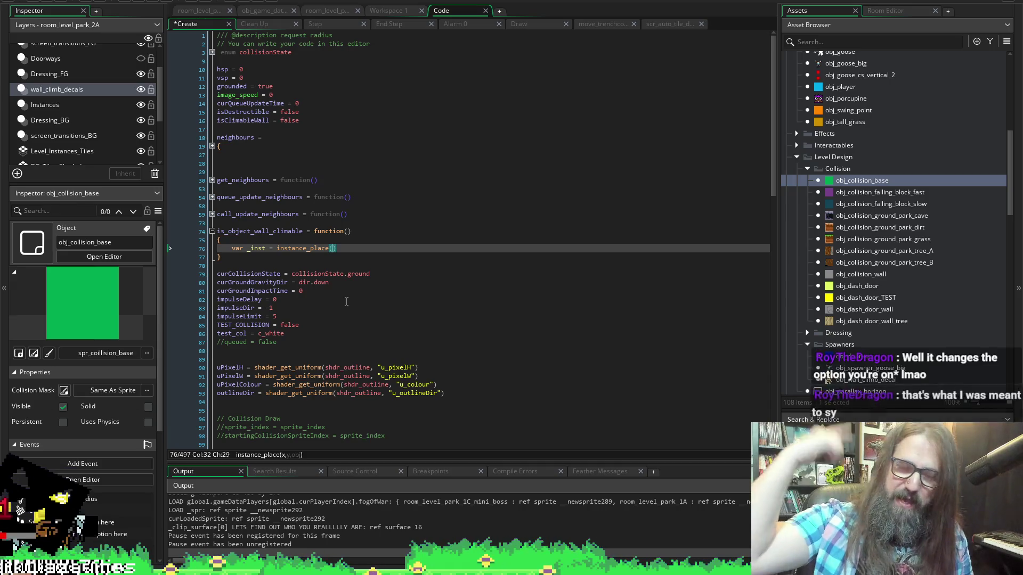
pyautogui.press('Left')
pyautogui.press('Left')
pyautogui.press('Left')
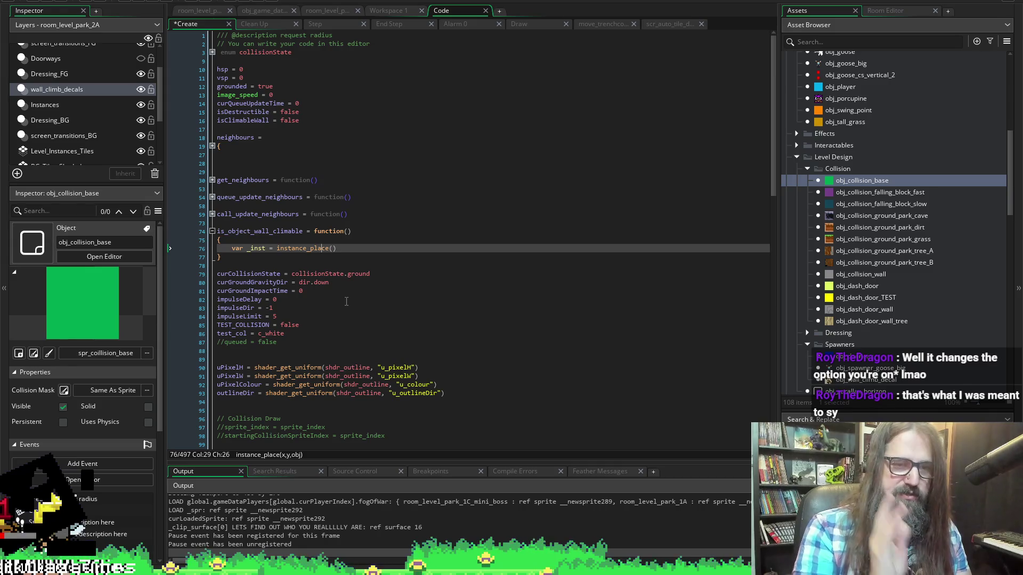
pyautogui.press('Right')
pyautogui.press('Right')
pyautogui.press('Right')
pyautogui.write(',y')
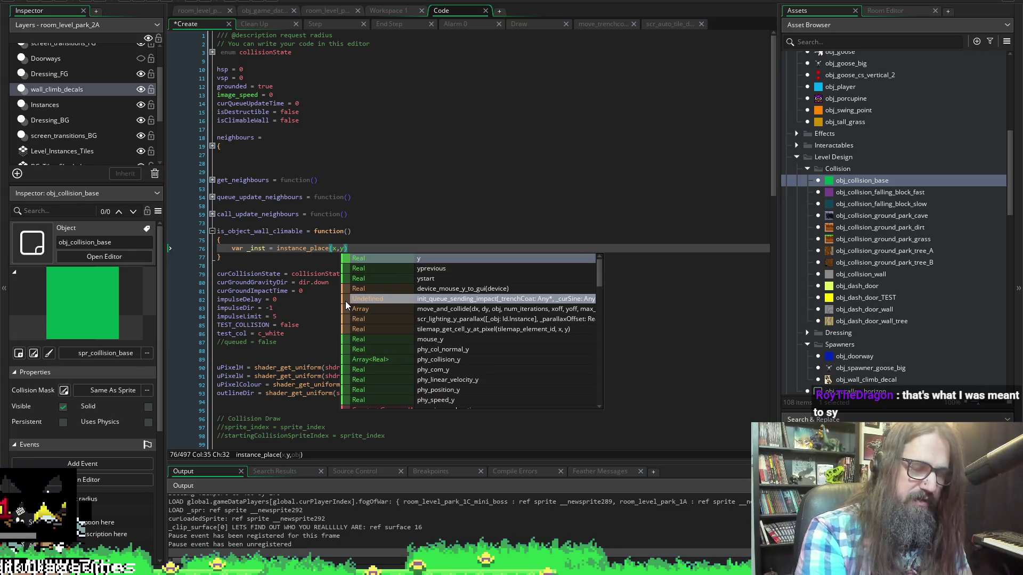
pyautogui.write(', ')
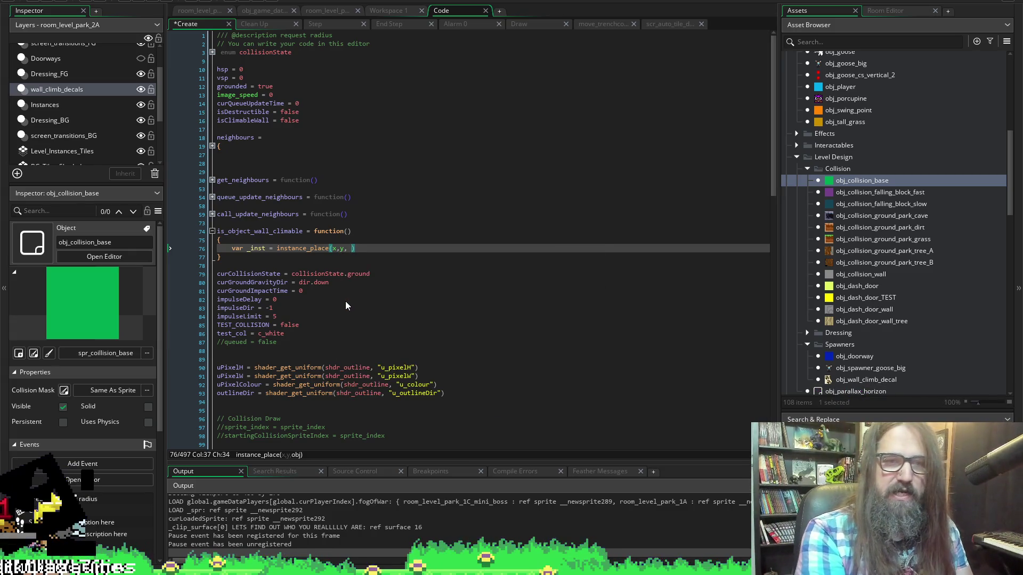
pyautogui.write('object')
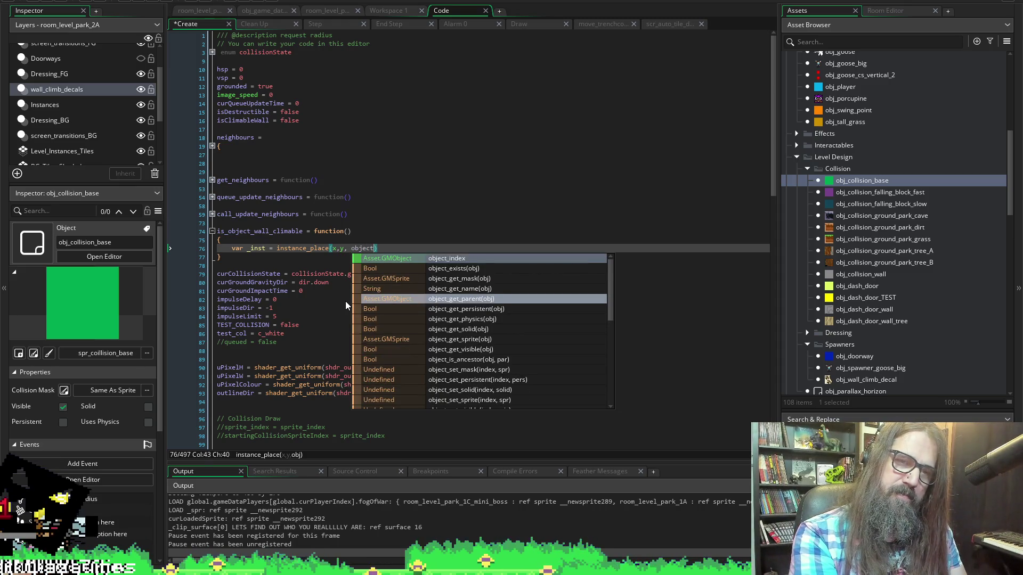
pyautogui.press('BackSpace')
pyautogui.press('BackSpace')
pyautogui.press('BackSpace')
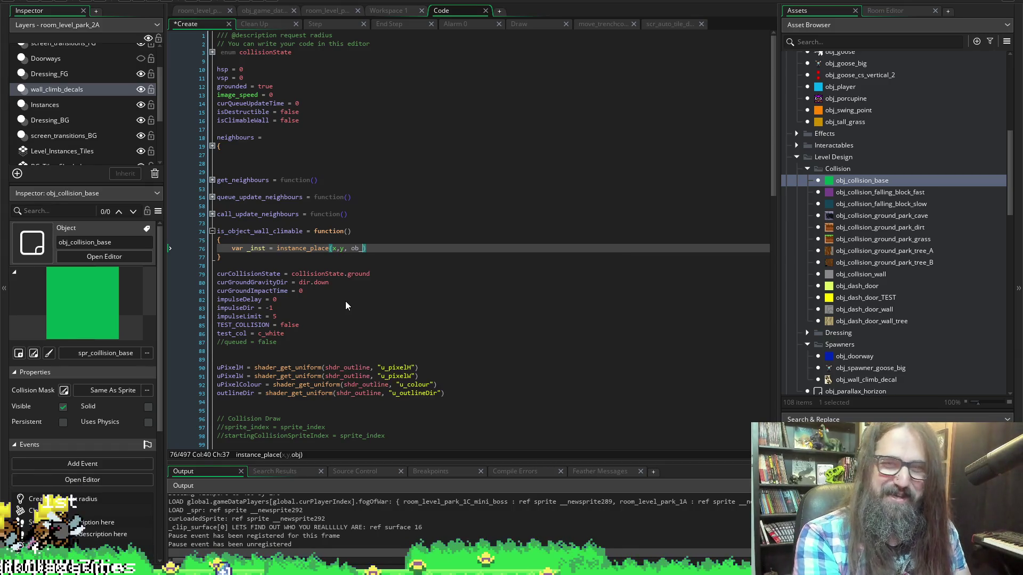
pyautogui.write('j_')
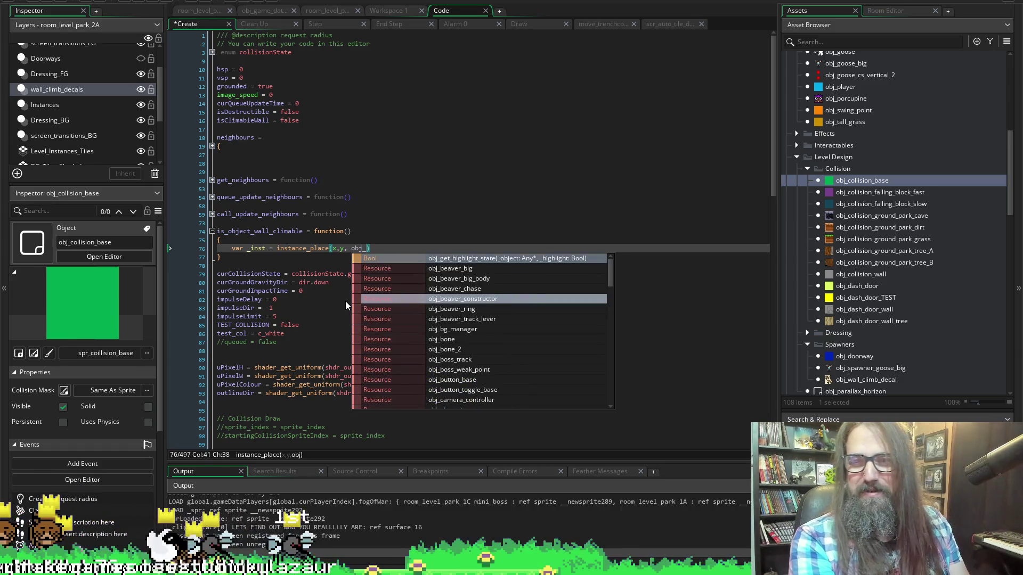
pyautogui.write('wall_climb_decal')
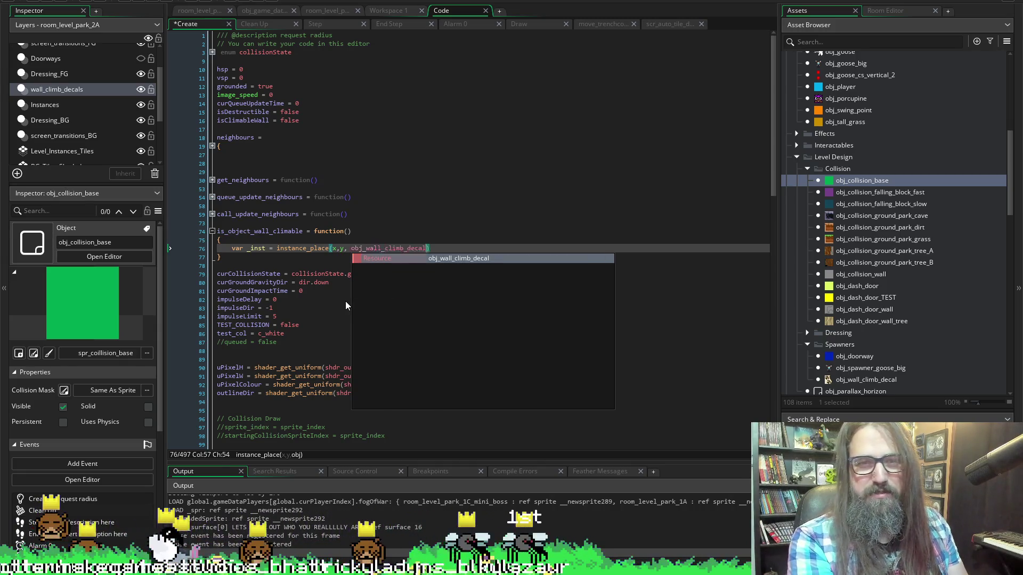
pyautogui.press('Return')
# Start an 'if (' check on a new line below the instance_place call.
pyautogui.press('End')
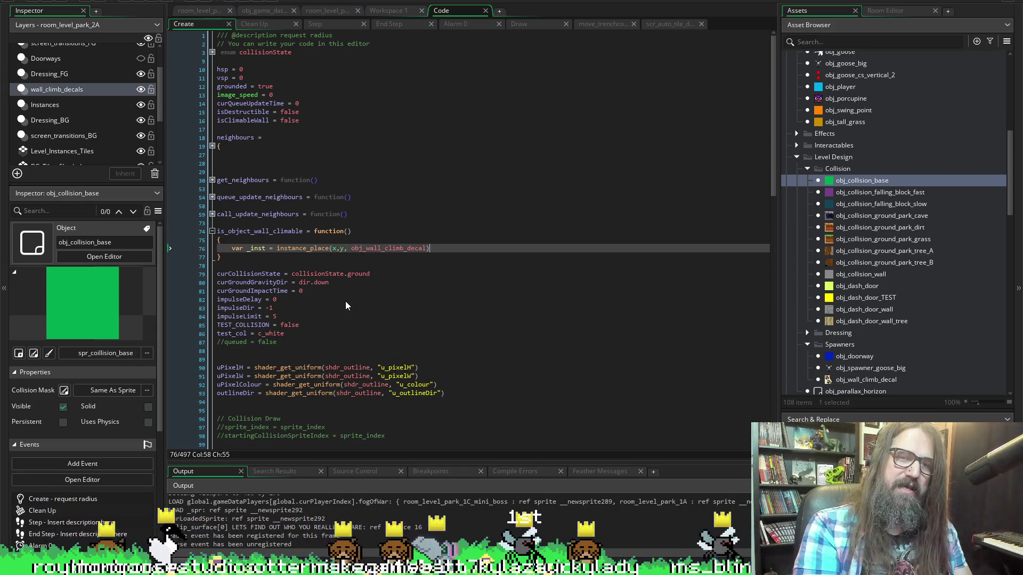
pyautogui.press('Return')
pyautogui.write('if (')
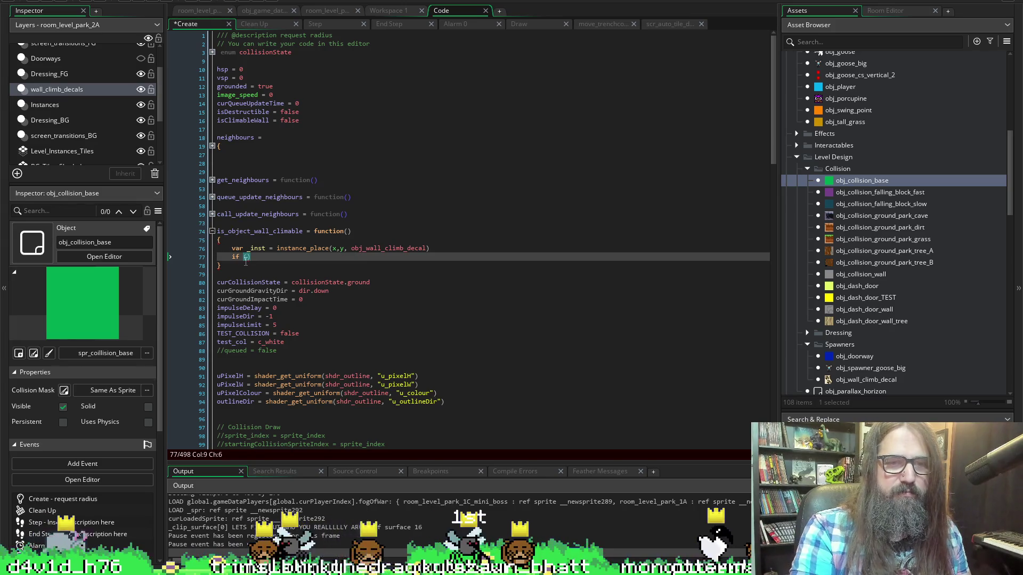
# Fill the if condition with _inst != noone.
pyautogui.press('Home')
pyautogui.press('Home')
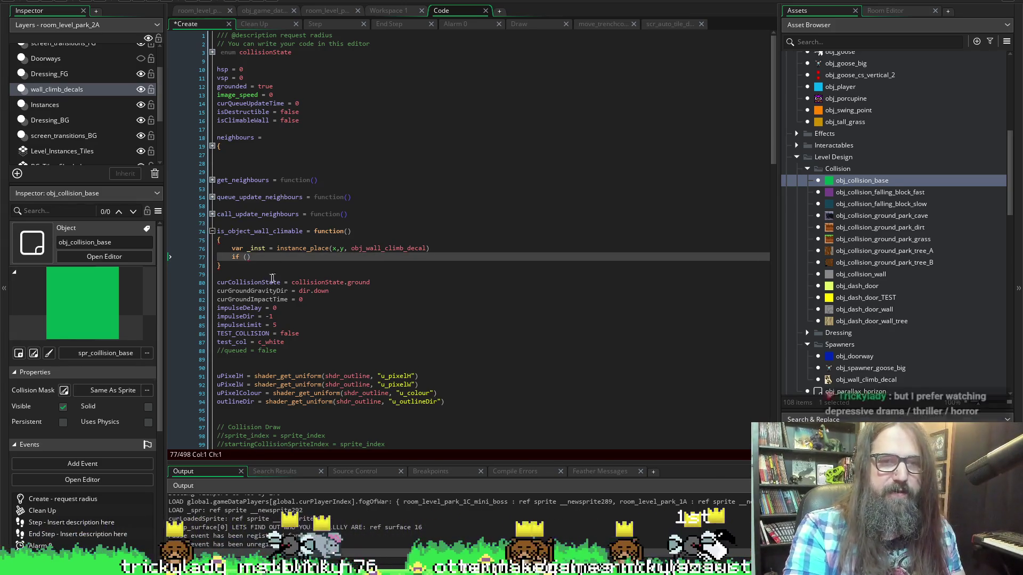
pyautogui.press('Right')
pyautogui.press('Right')
pyautogui.press('Right')
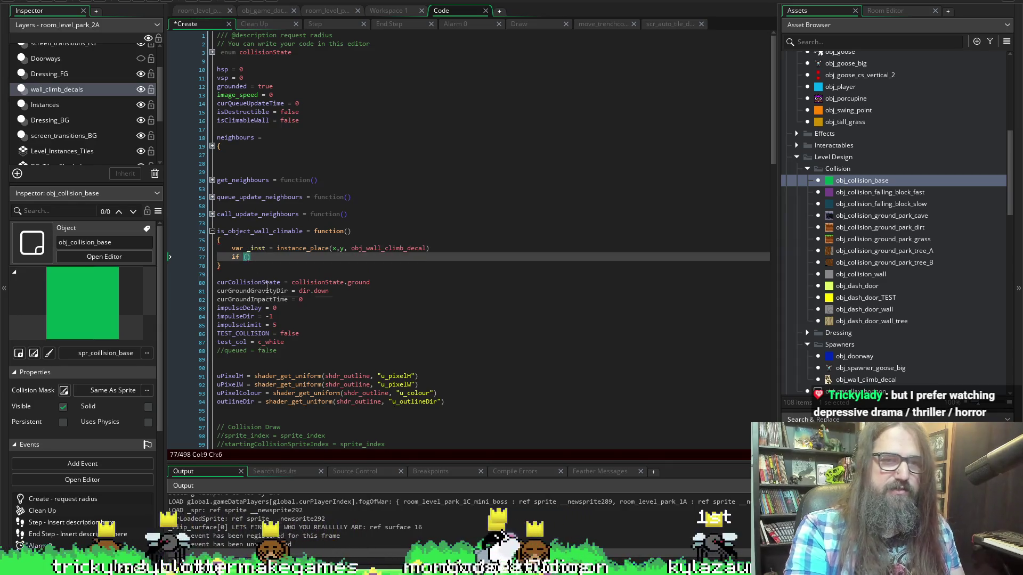
pyautogui.write('_inst != ')
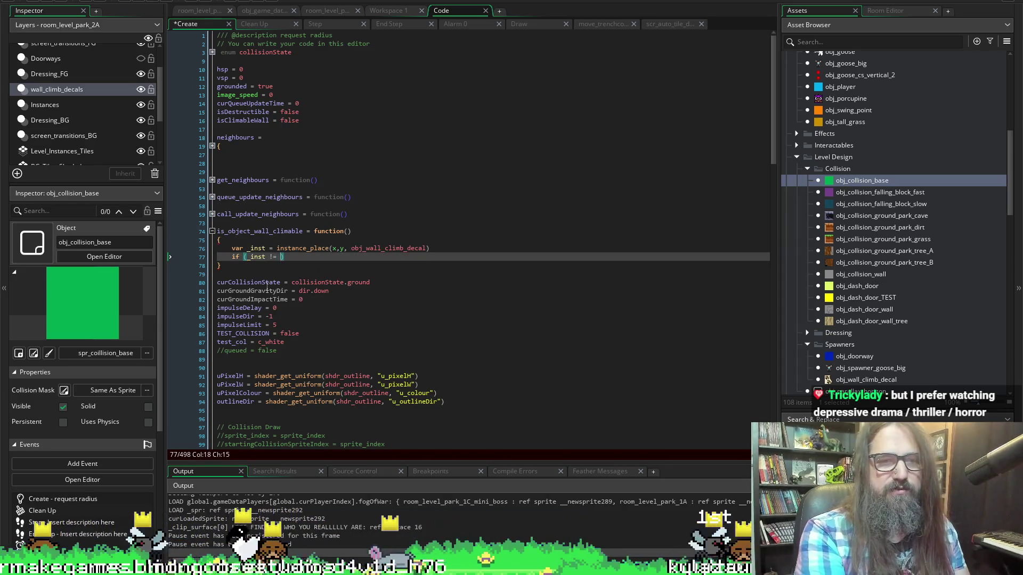
pyautogui.write('noone')
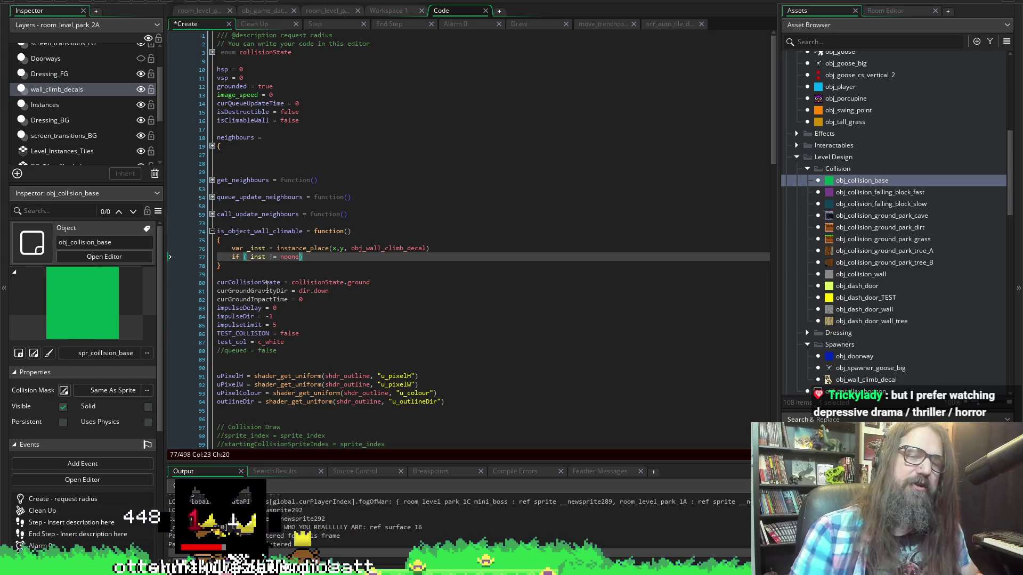
pyautogui.press('Right')
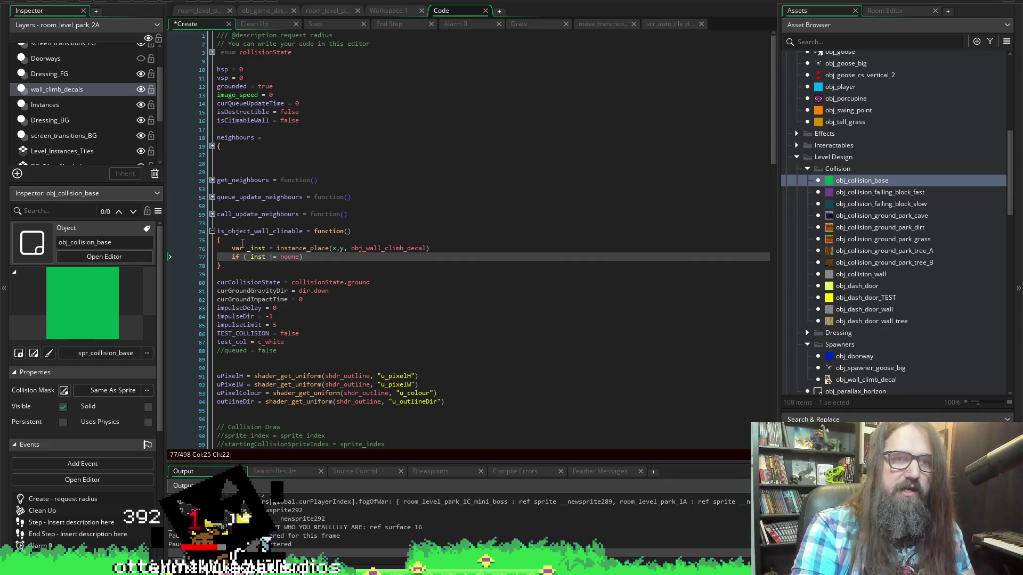
# Make the if set isClimableWall = true, reusing the name from line 16, and save.
pyautogui.doubleClick(240, 120)
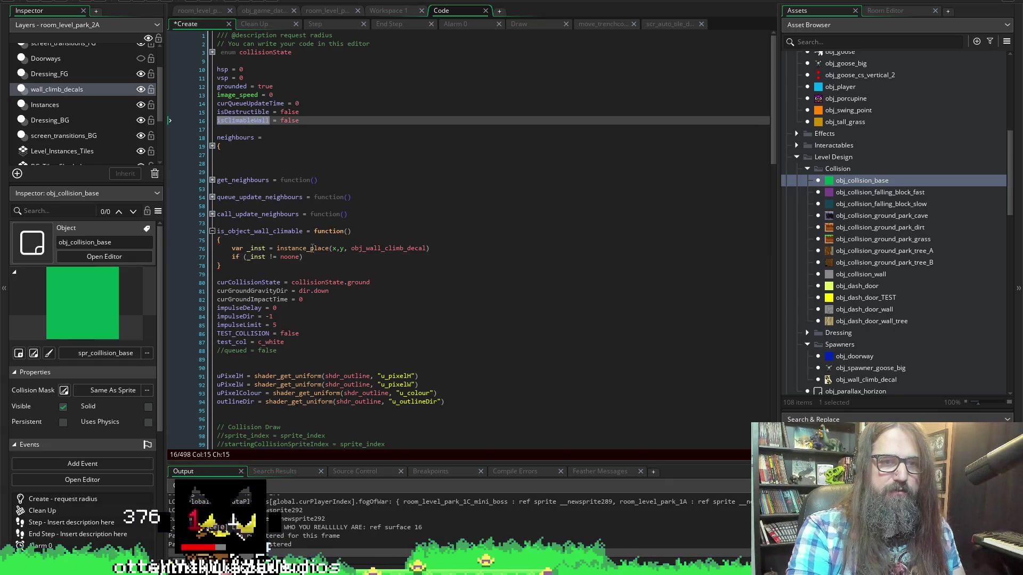
pyautogui.hotkey('ctrl', 'c')
pyautogui.click(329, 257)
pyautogui.hotkey('ctrl', 'v')
pyautogui.write('= true')
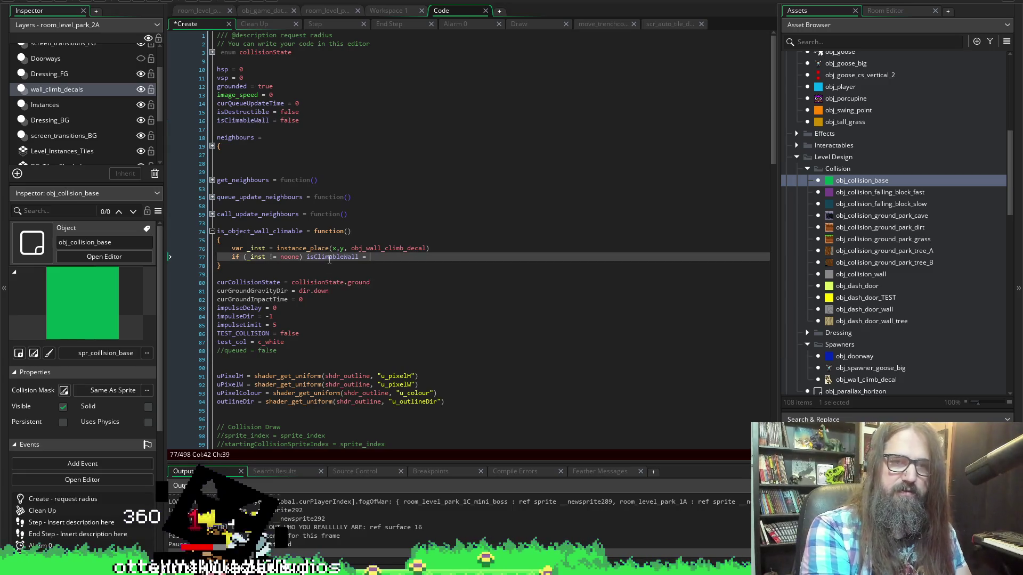
pyautogui.hotkey('ctrl', 's')
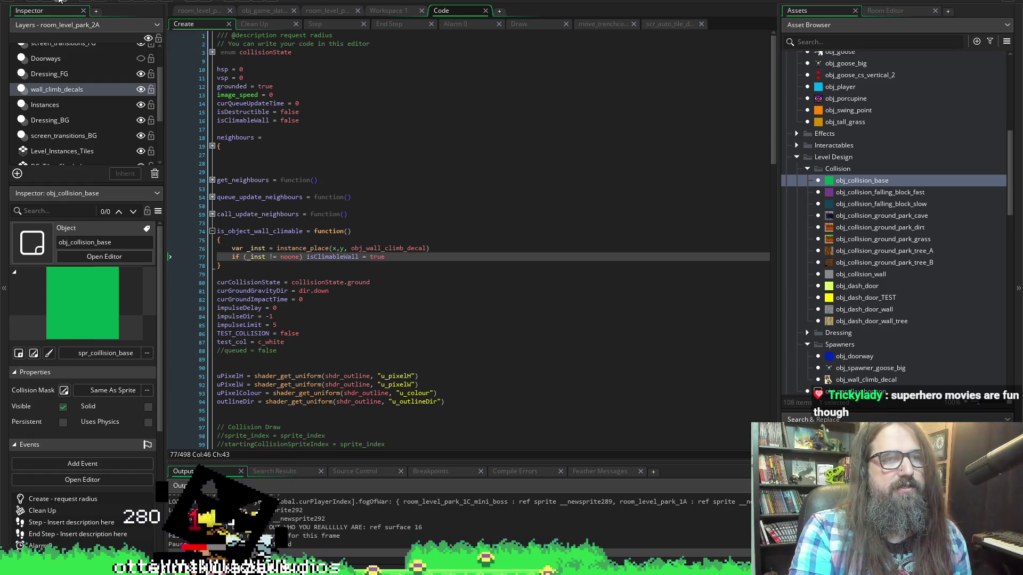
# Run the game build and choose Continue on the title menu to load the save.
pyautogui.click(153, 2)
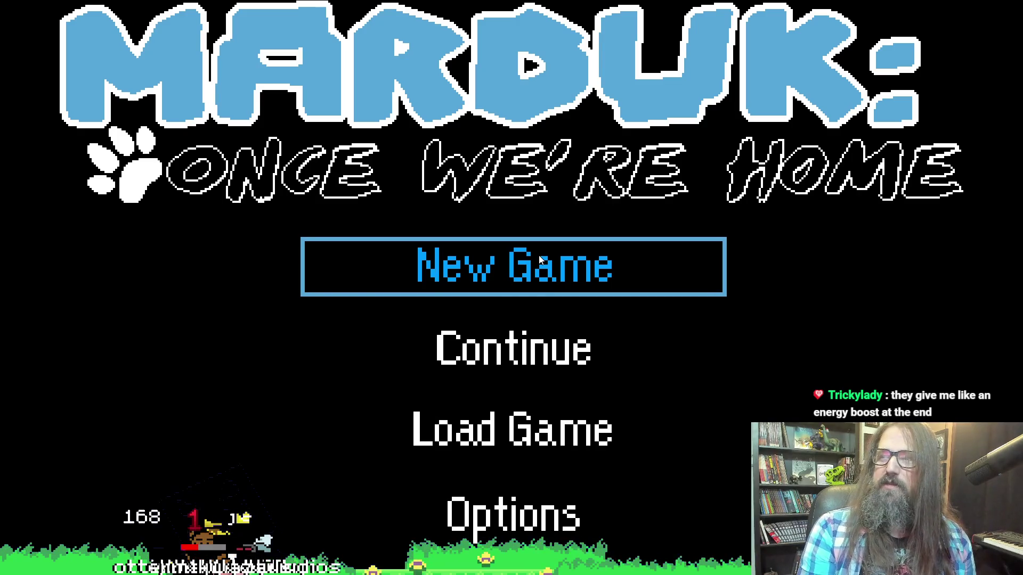
pyautogui.press('Down')
pyautogui.press('Up')
pyautogui.press('Down')
pyautogui.press('Up')
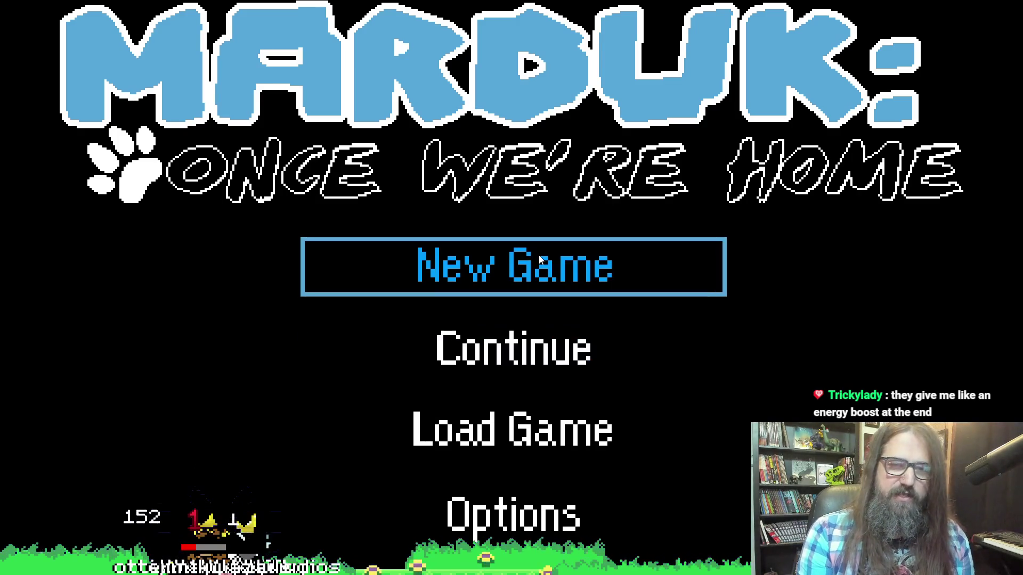
pyautogui.press('Down')
pyautogui.press('Up')
pyautogui.press('Down')
pyautogui.press('Up')
pyautogui.press('Down')
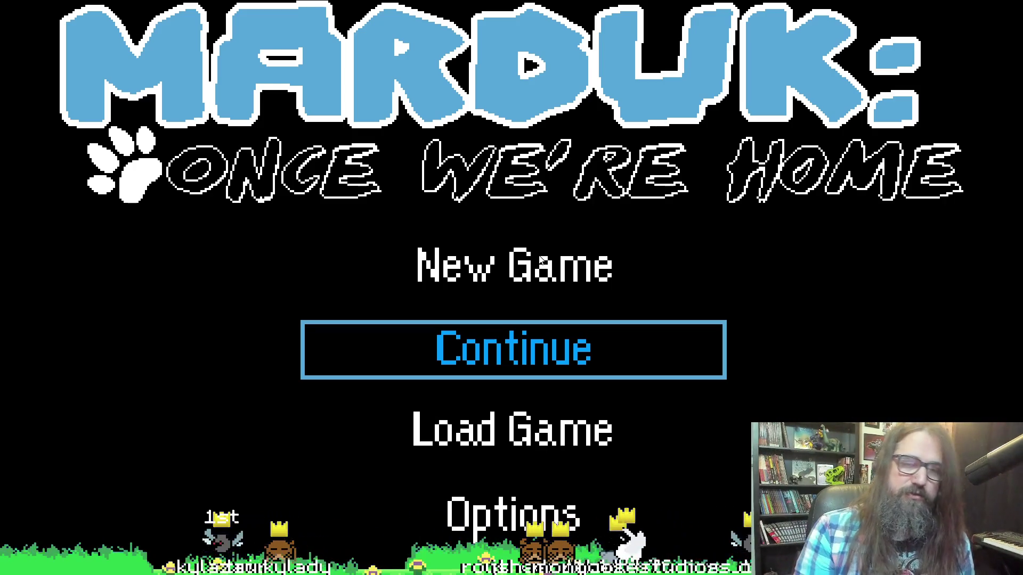
pyautogui.press('Return')
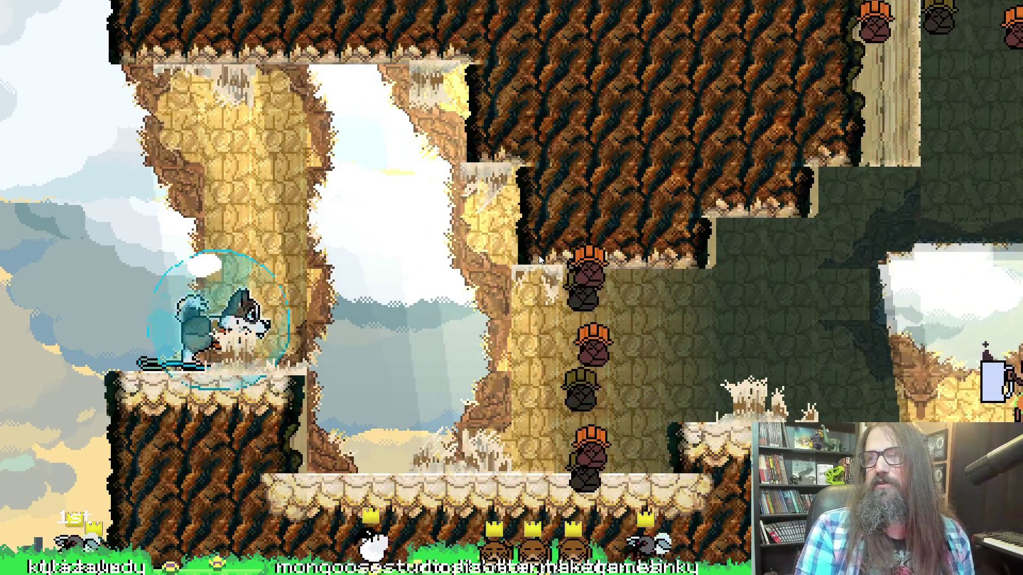
# Walk the husky right to test climbing, then return to obj_collision_base's Draw event.
pyautogui.press('Right')
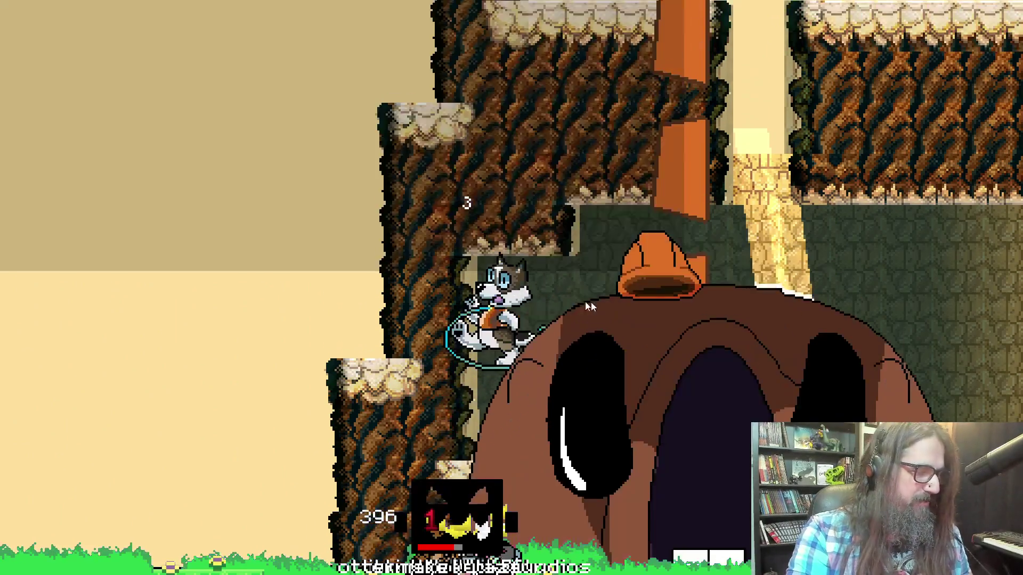
pyautogui.hotkey('alt', 'Tab')
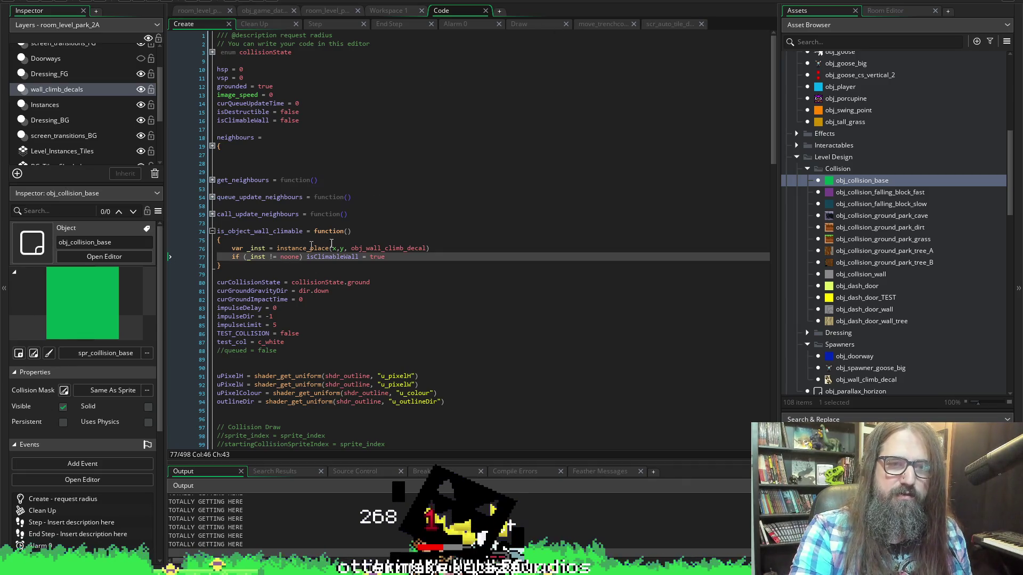
pyautogui.doubleClick(340, 257)
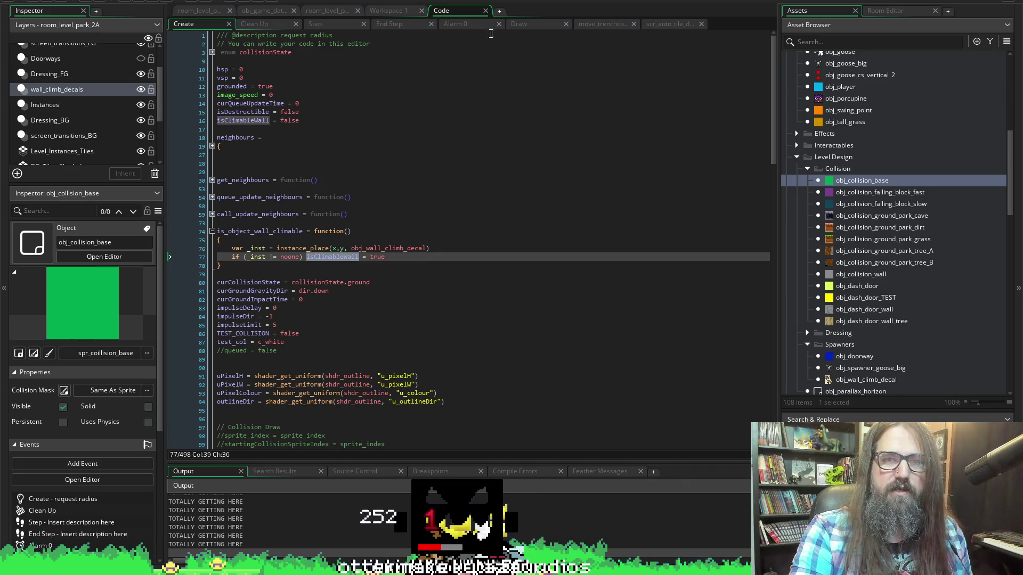
pyautogui.click(530, 24)
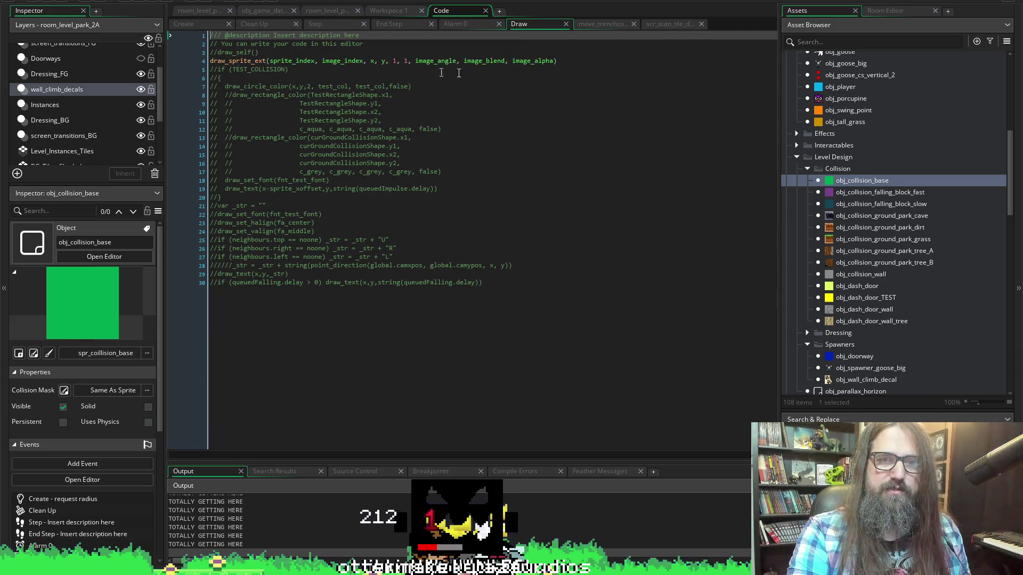
# Add an isClimableWall line below the draw_sprite_ext call and save.
pyautogui.click(615, 75)
pyautogui.click(591, 61)
pyautogui.press('Return')
pyautogui.press('Return')
pyautogui.write('isClimableWall')
pyautogui.press('Return')
pyautogui.press('Down')
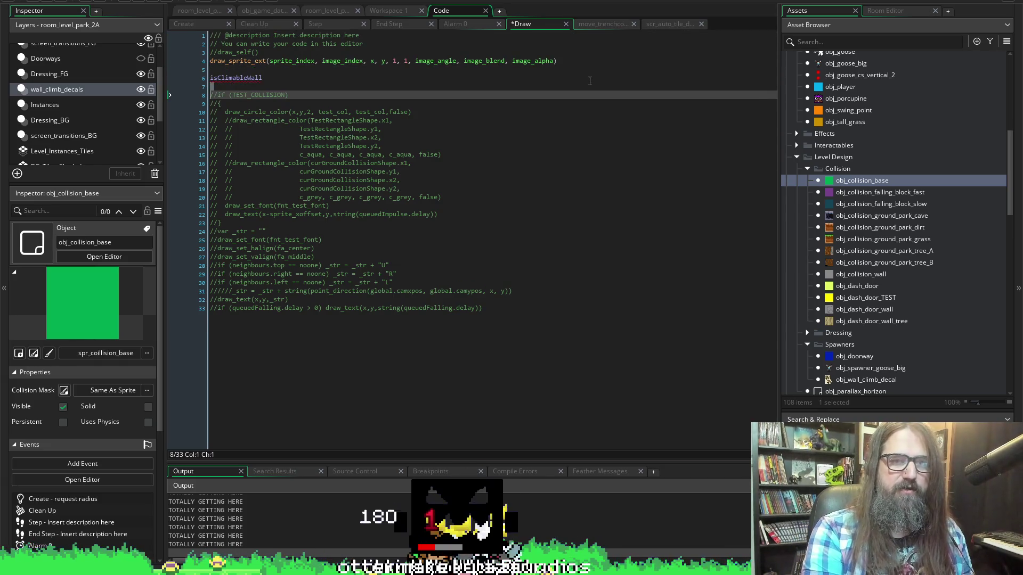
pyautogui.press('Up')
pyautogui.hotkey('ctrl', 's')
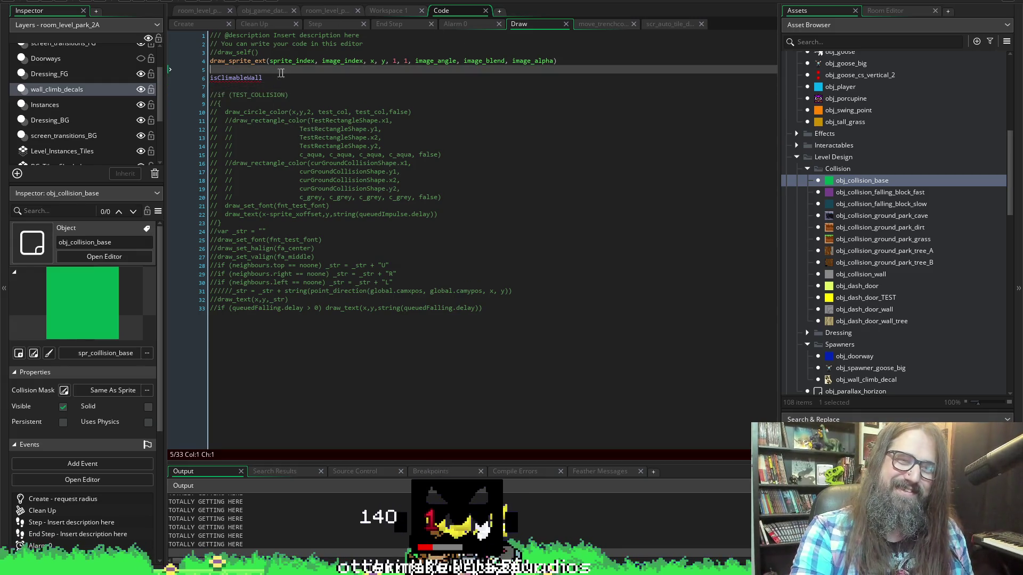
# Turn that line into an if (isClimableWall) block with an empty body.
pyautogui.click(301, 77)
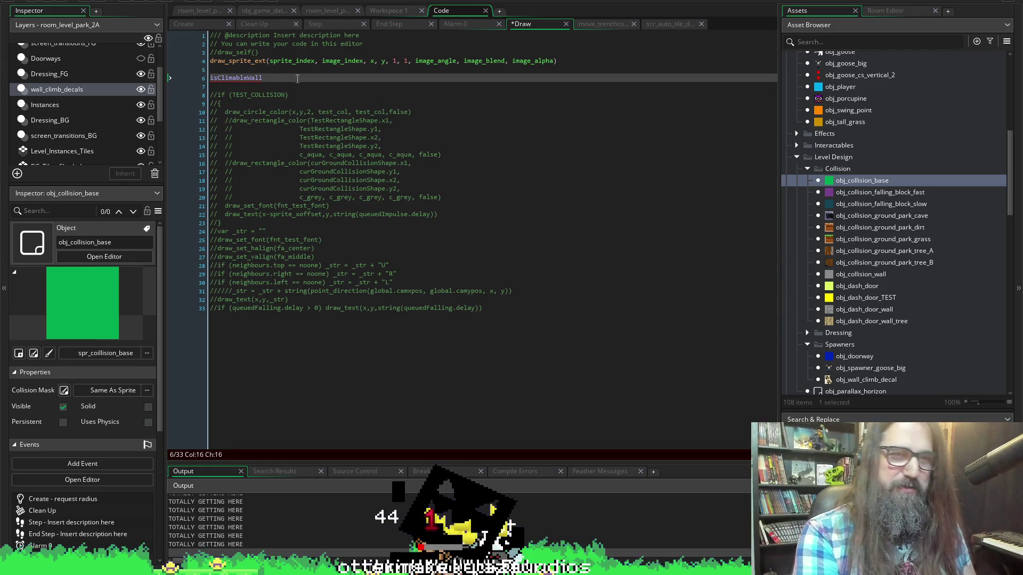
pyautogui.press('Home')
pyautogui.write('if')
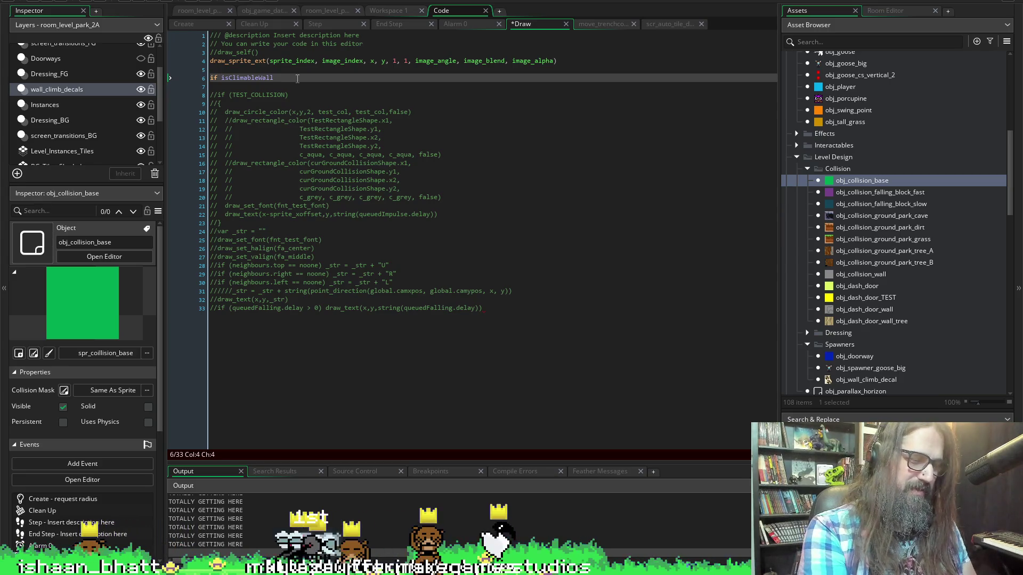
pyautogui.press('End')
pyautogui.hotkey('ctrl', 's')
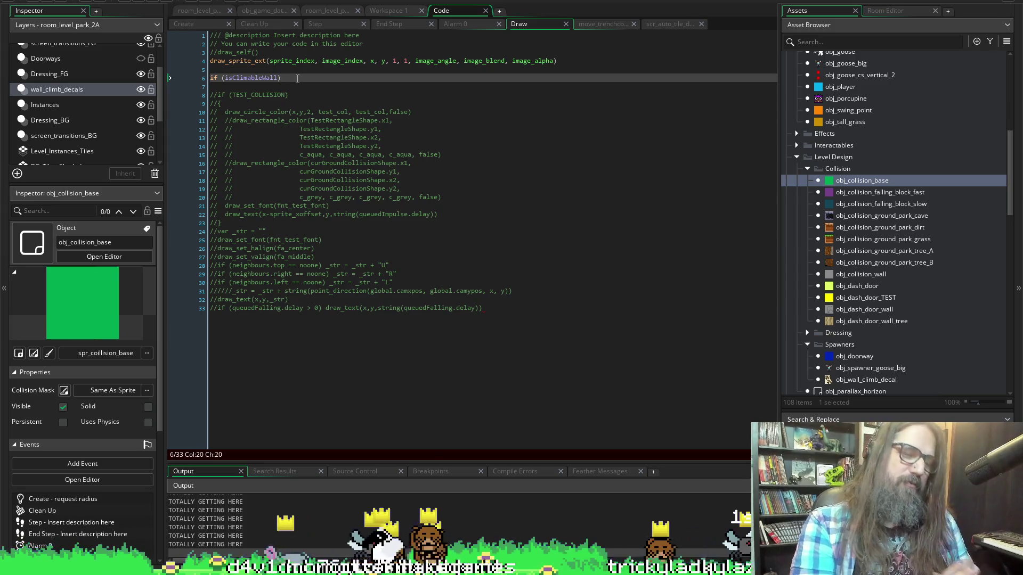
pyautogui.press('Return')
pyautogui.press('Return')
pyautogui.press('Return')
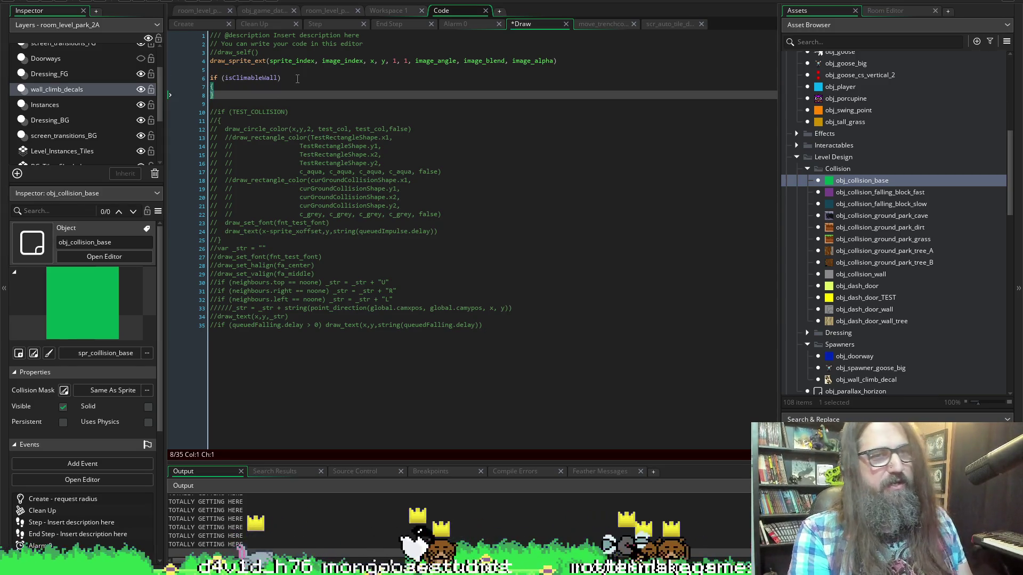
pyautogui.press('Up')
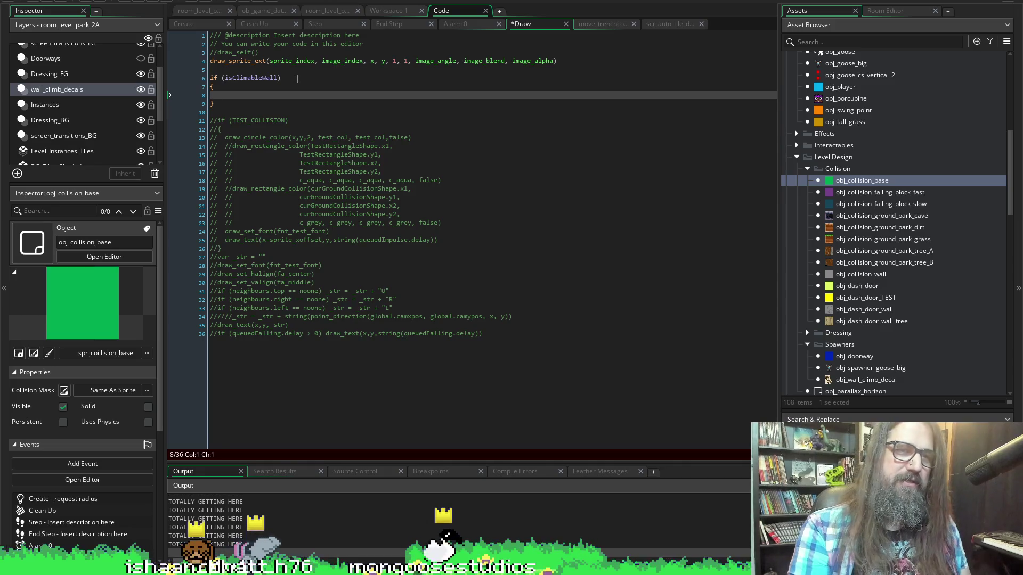
pyautogui.hotkey('ctrl', 's')
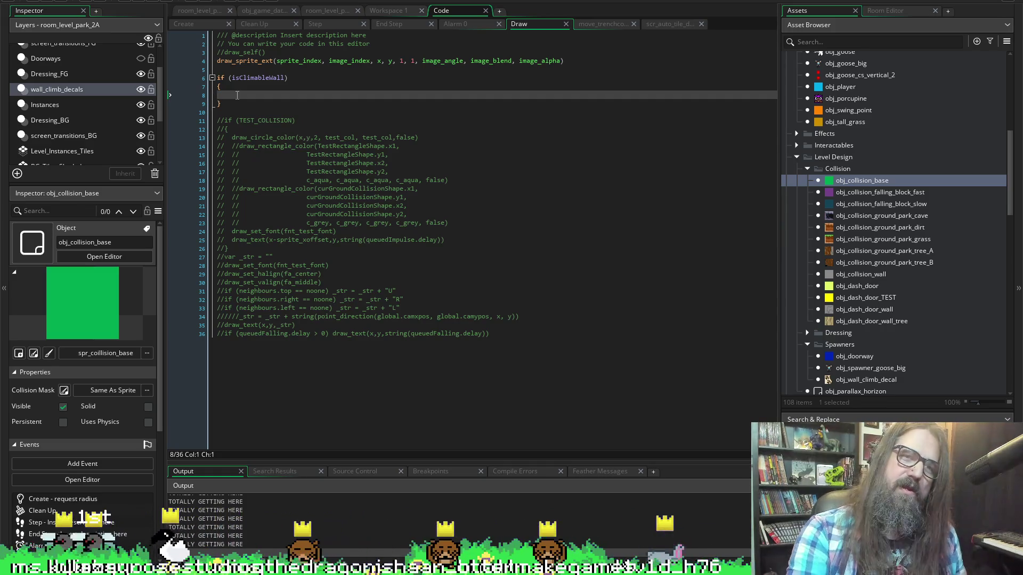
# Paste a copy of the draw_sprite_ext call inside the if block and start replacing sprite_index.
pyautogui.moveTo(564, 61); pyautogui.dragTo(204, 71)
pyautogui.hotkey('ctrl', 'c')
pyautogui.click(239, 92)
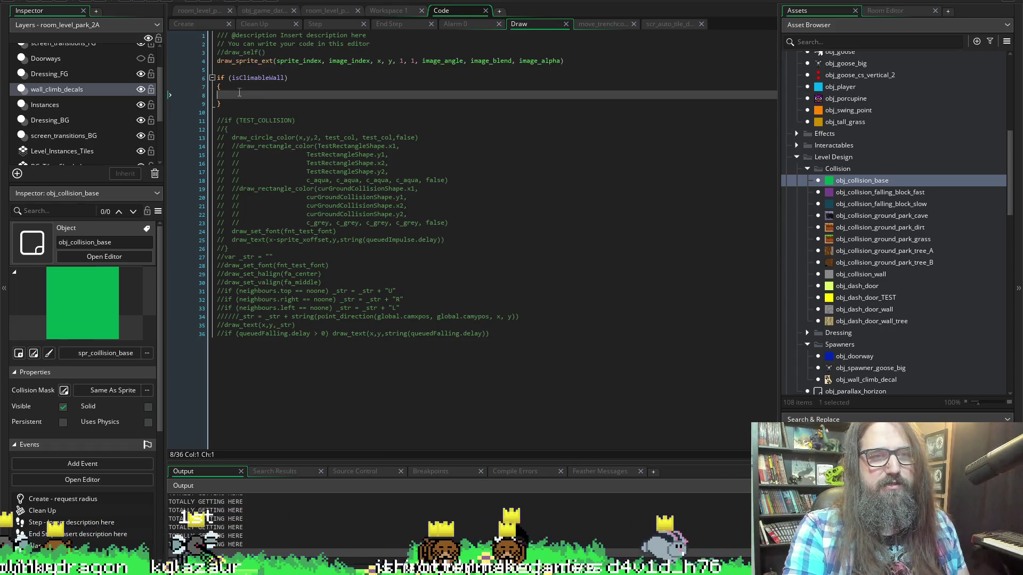
pyautogui.hotkey('ctrl', 'v')
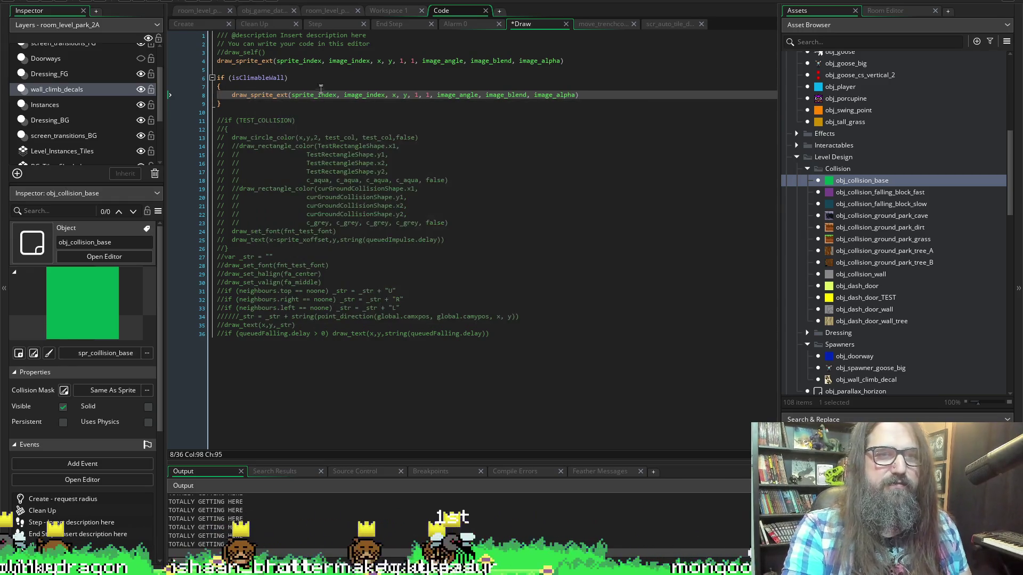
pyautogui.click(328, 94)
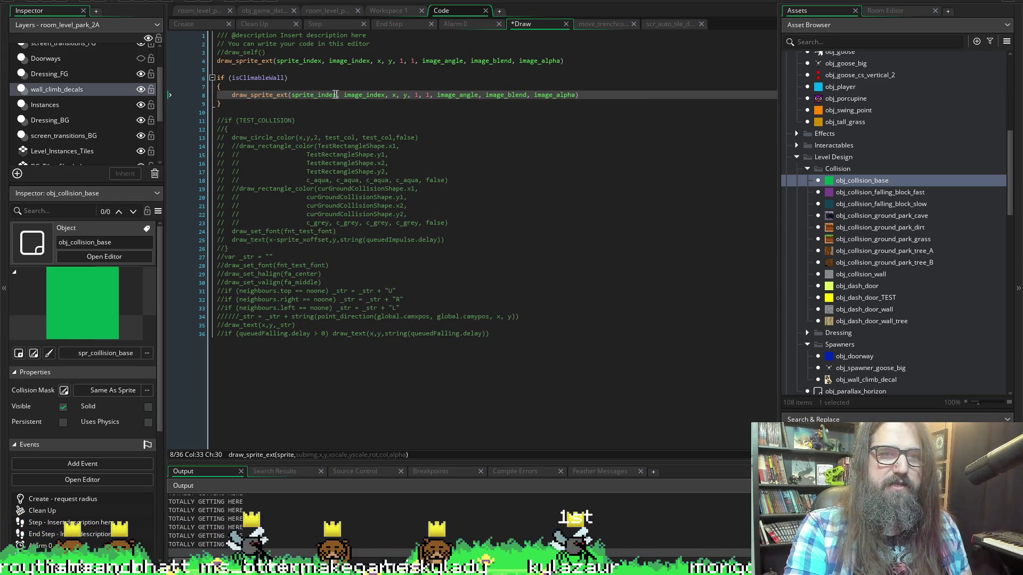
pyautogui.doubleClick(337, 94)
pyautogui.write('spr-')
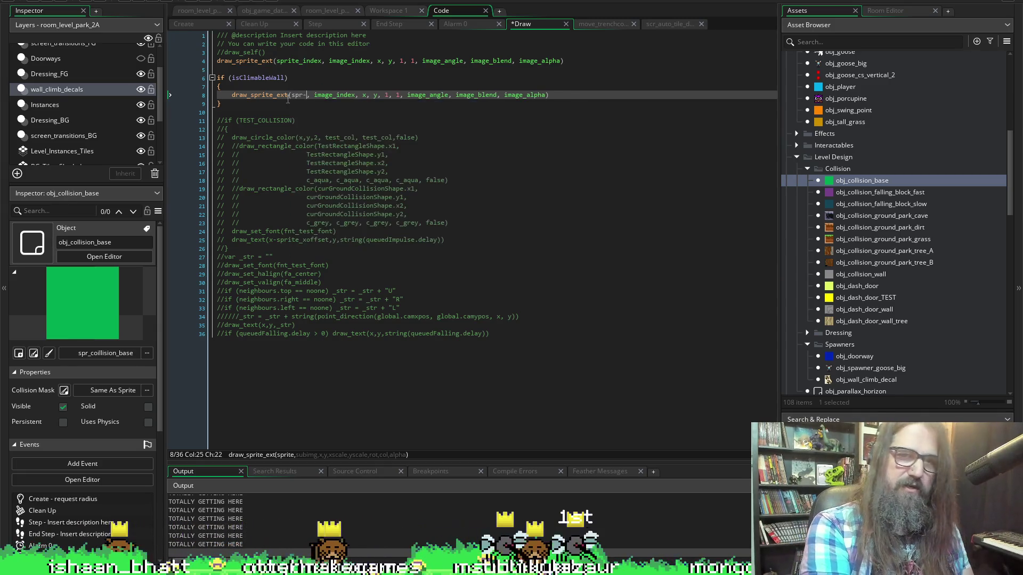
pyautogui.press('BackSpace')
pyautogui.write('_')
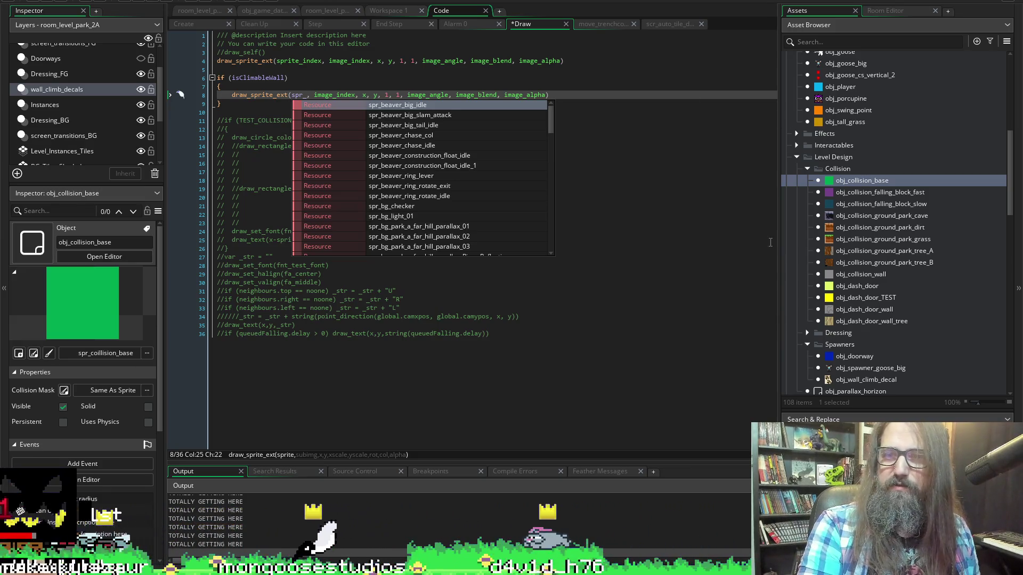
# Set the pasted call's sprite argument to spr_decal_wall_climb.
pyautogui.scroll(-10, 911, 244)
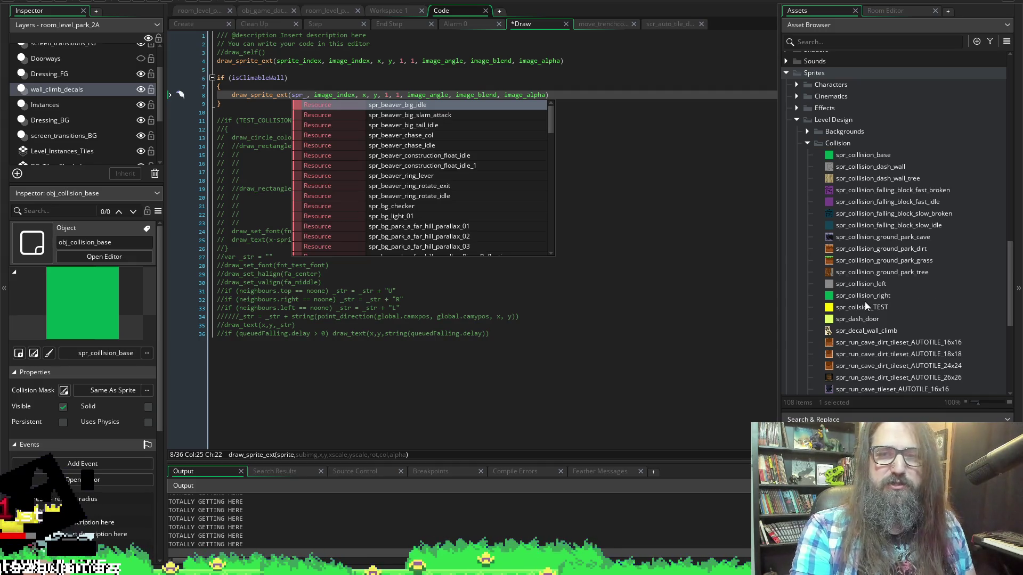
pyautogui.click(307, 95)
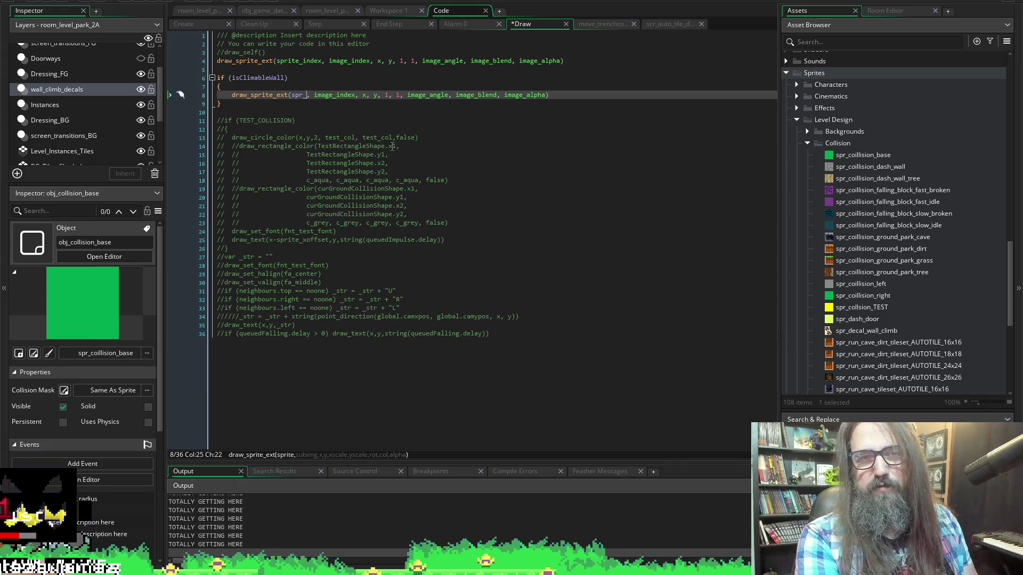
pyautogui.write('dca')
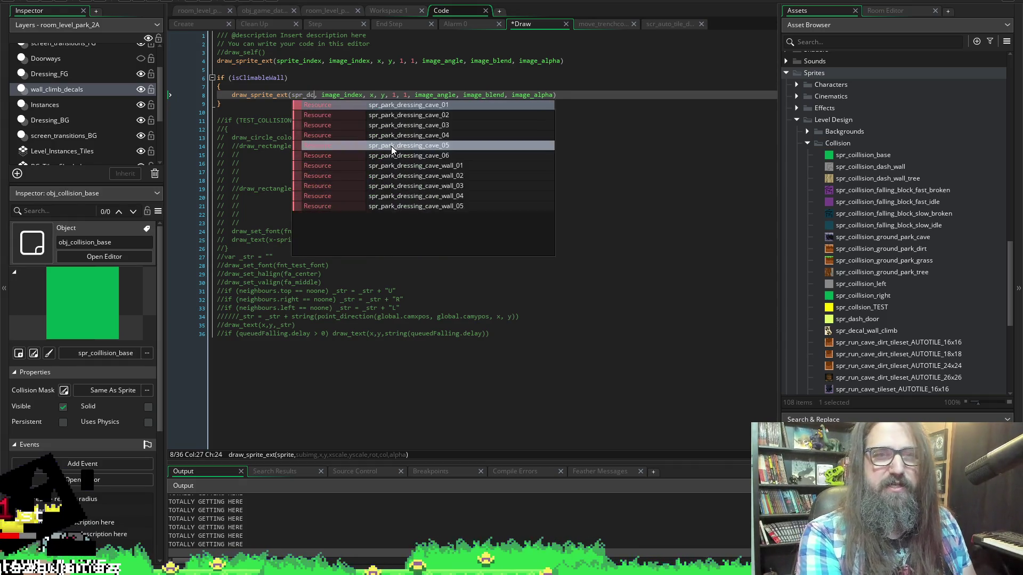
pyautogui.press('BackSpace')
pyautogui.press('BackSpace')
pyautogui.write('e')
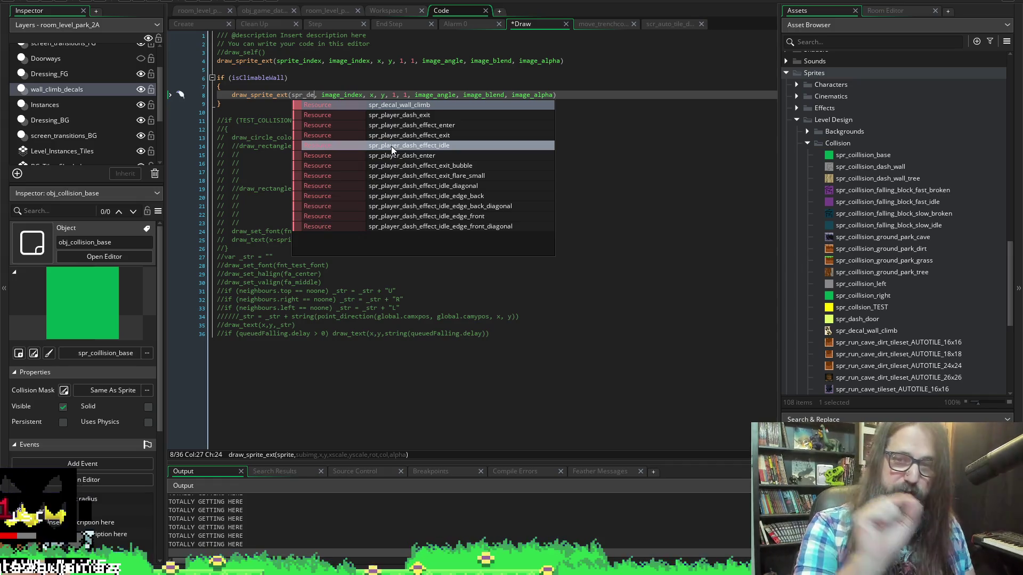
pyautogui.write('cal')
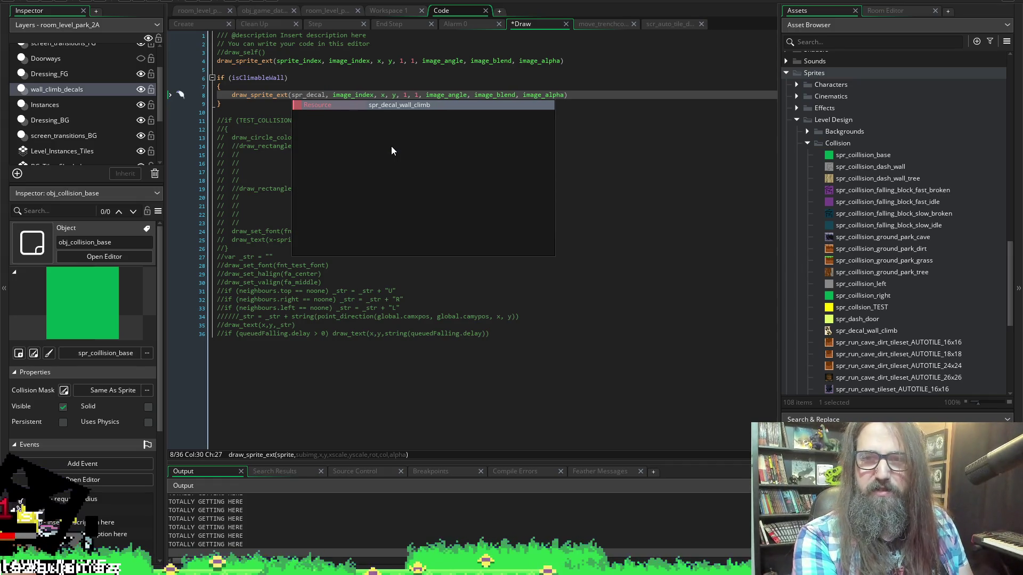
pyautogui.write('_')
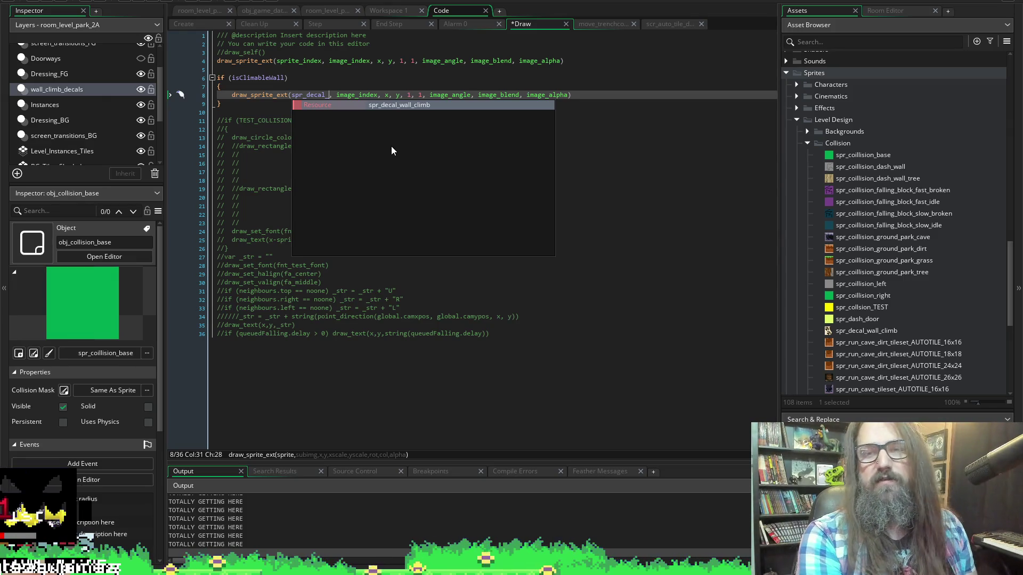
pyautogui.write('wall_ca')
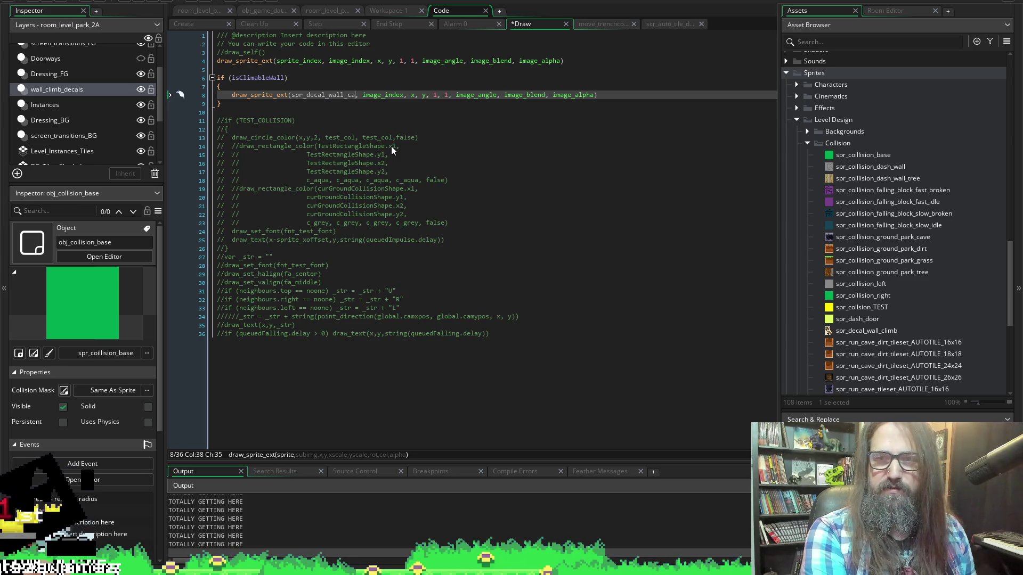
pyautogui.press('BackSpace')
pyautogui.write('limbn')
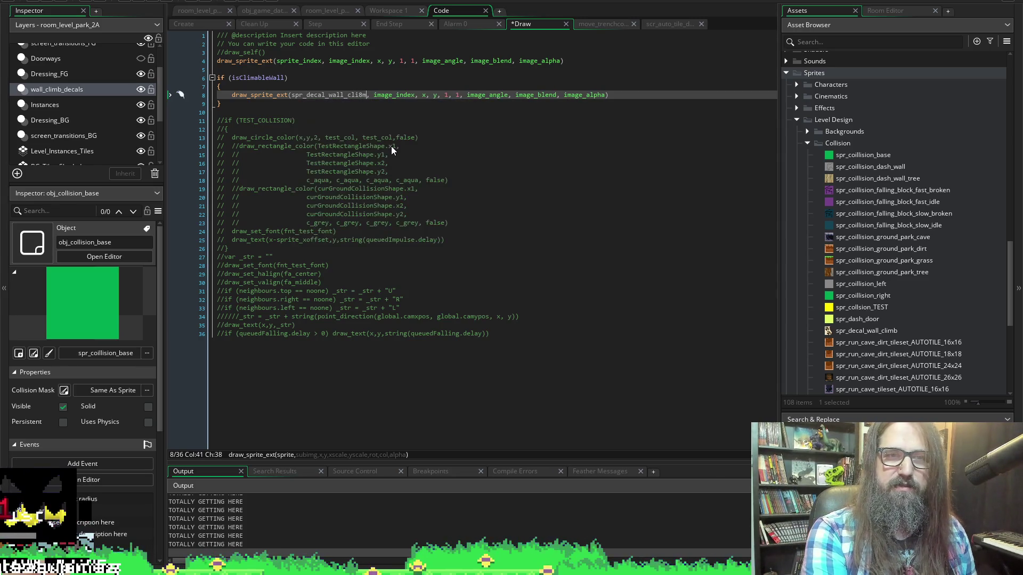
pyautogui.press('BackSpace')
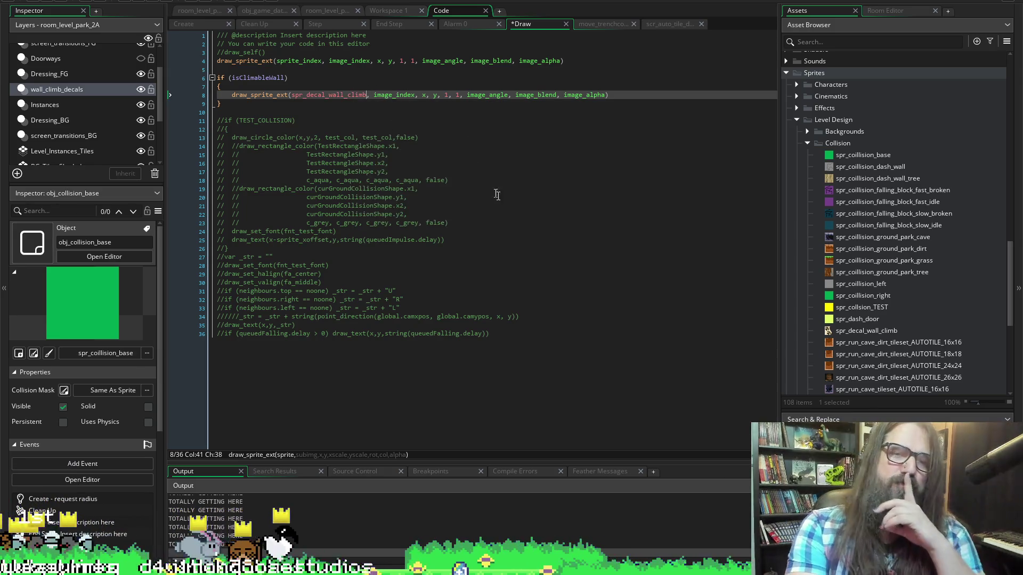
# Change the subimage argument to 0, review the other arguments, and launch a test build.
pyautogui.click(401, 95)
pyautogui.doubleClick(401, 95)
pyautogui.write('0')
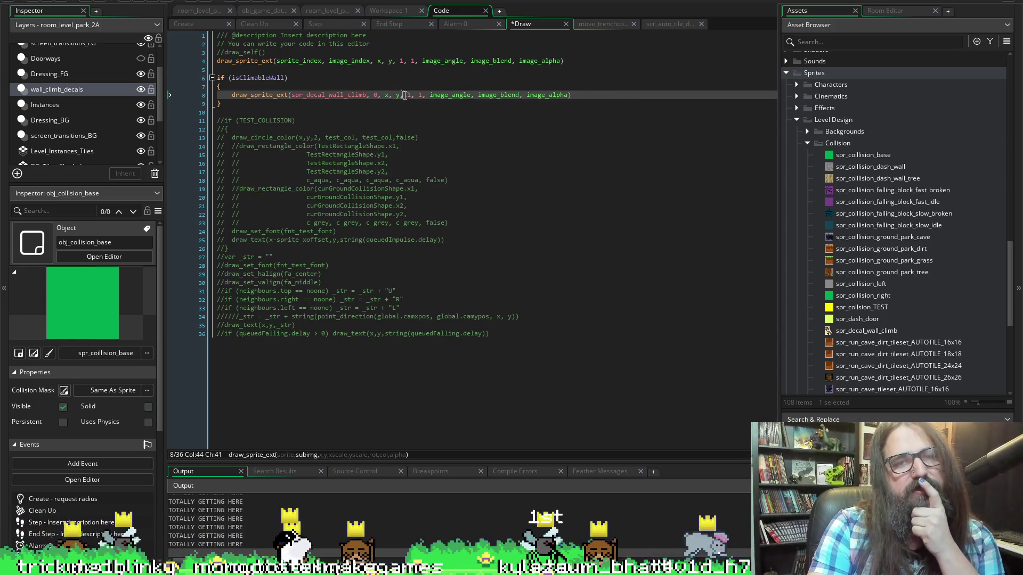
pyautogui.click(400, 96)
pyautogui.click(408, 95)
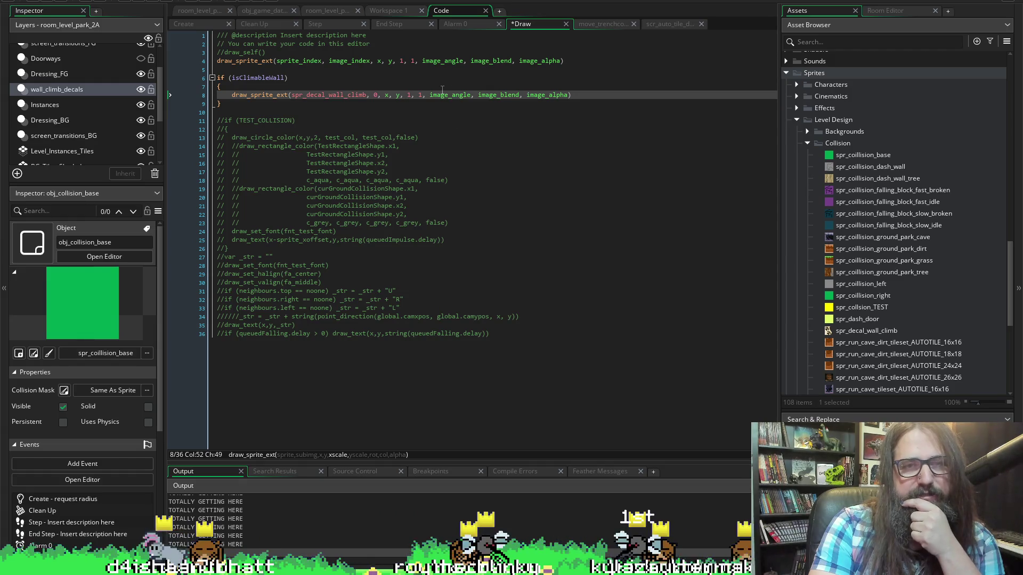
pyautogui.moveTo(450, 96)
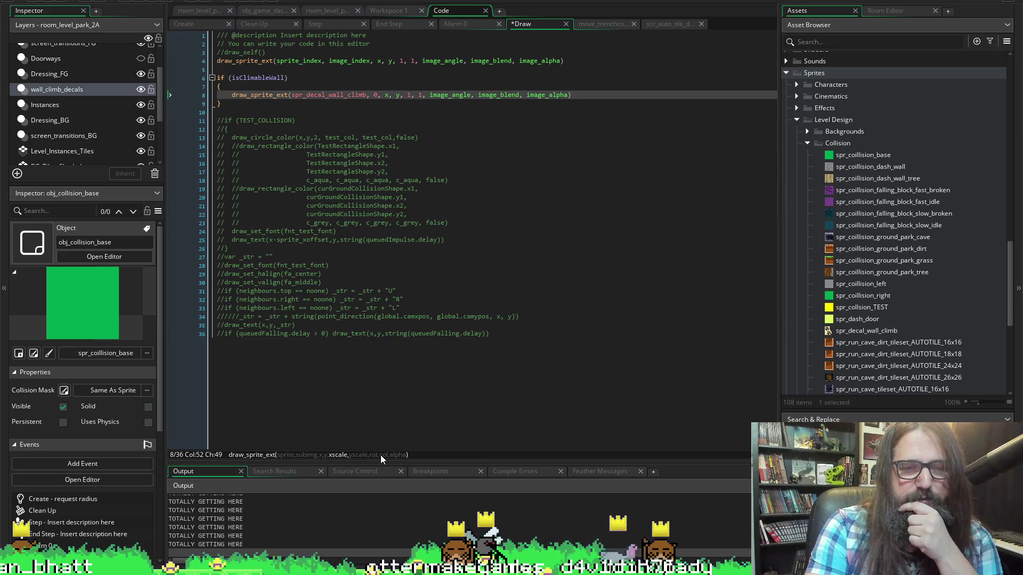
pyautogui.click(430, 95)
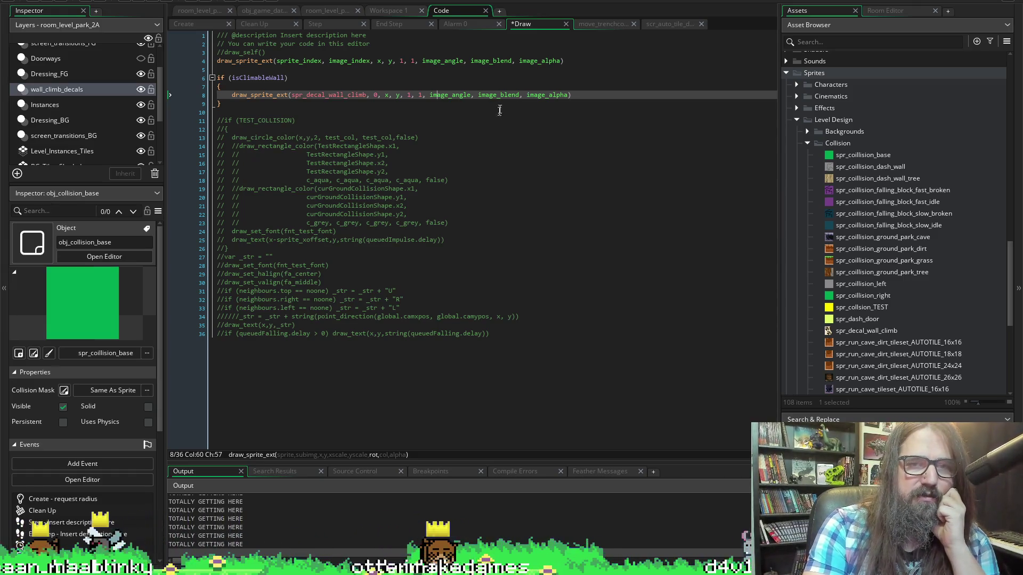
pyautogui.click(502, 101)
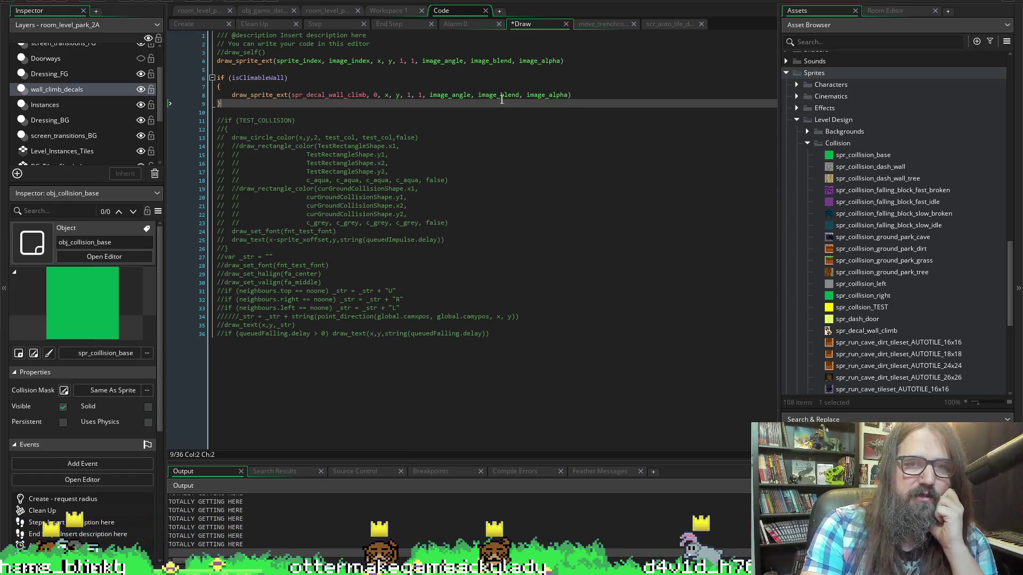
pyautogui.click(121, 8)
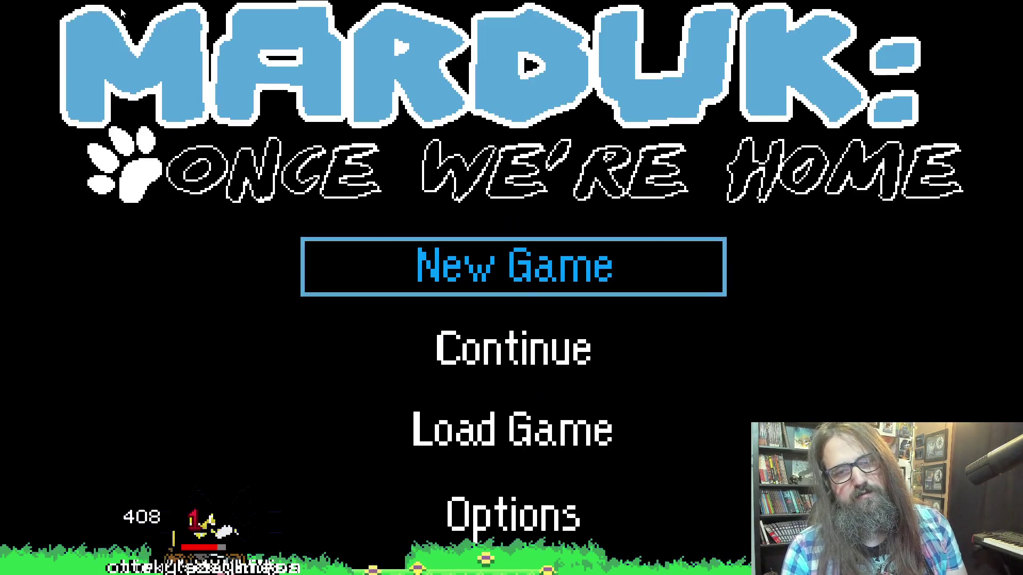
# Start New Game and walk right through the level to check the paw-print climbing walls.
pyautogui.press('Return')
pyautogui.press('Right')
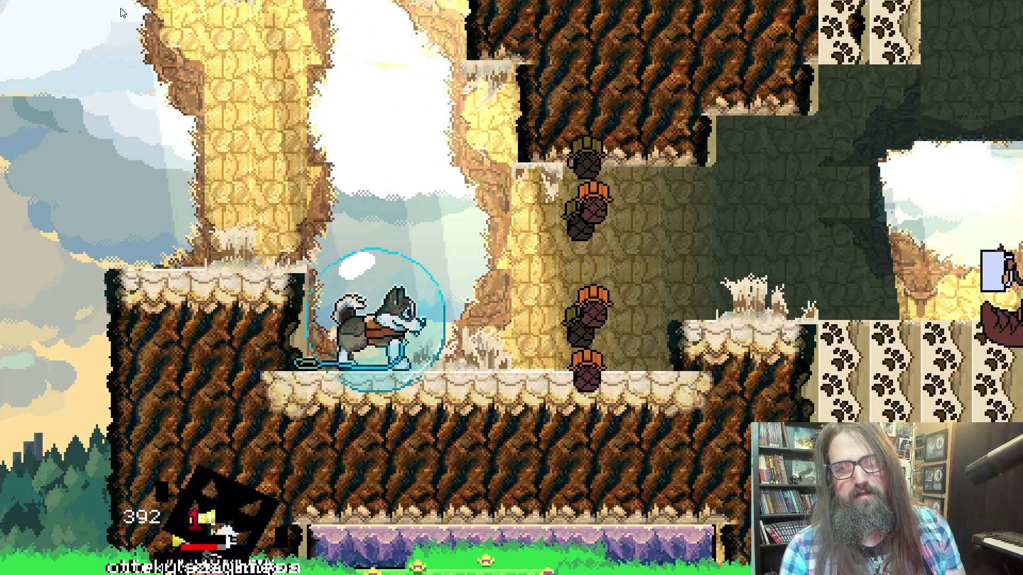
pyautogui.press('Right')
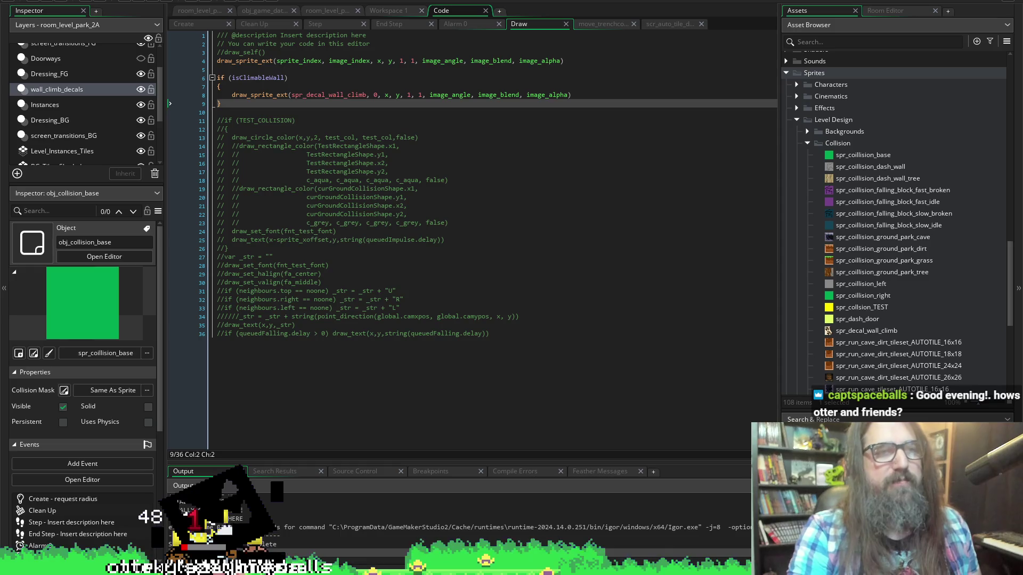
# Switch to the Workspace 1 tab showing obj_collision_base's events and child objects.
pyautogui.click(405, 11)
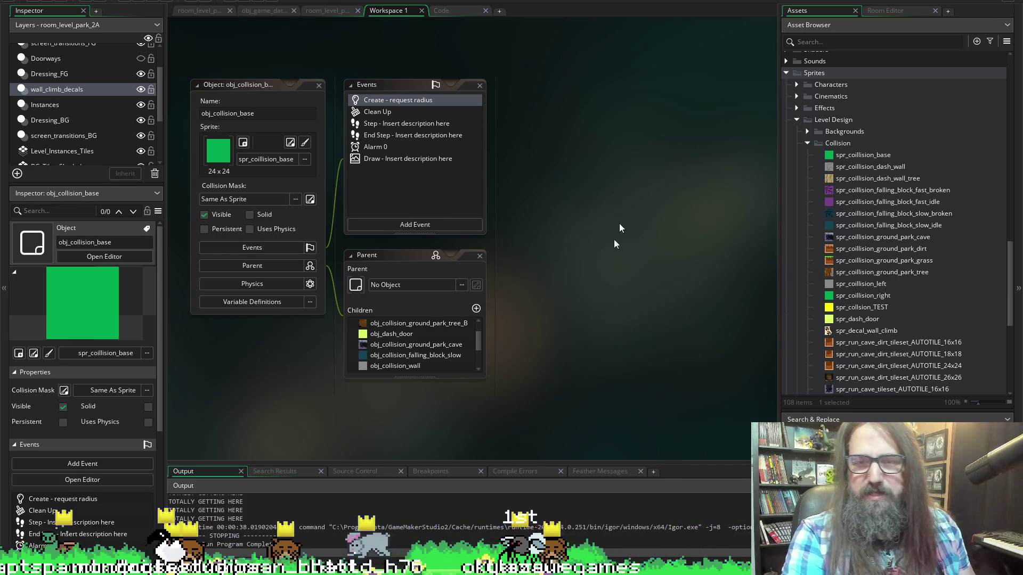
# Open room_level_park_2A and delete a collision wall instance on the Instances layer.
pyautogui.click(322, 7)
pyautogui.scroll(-3, 407, 230)
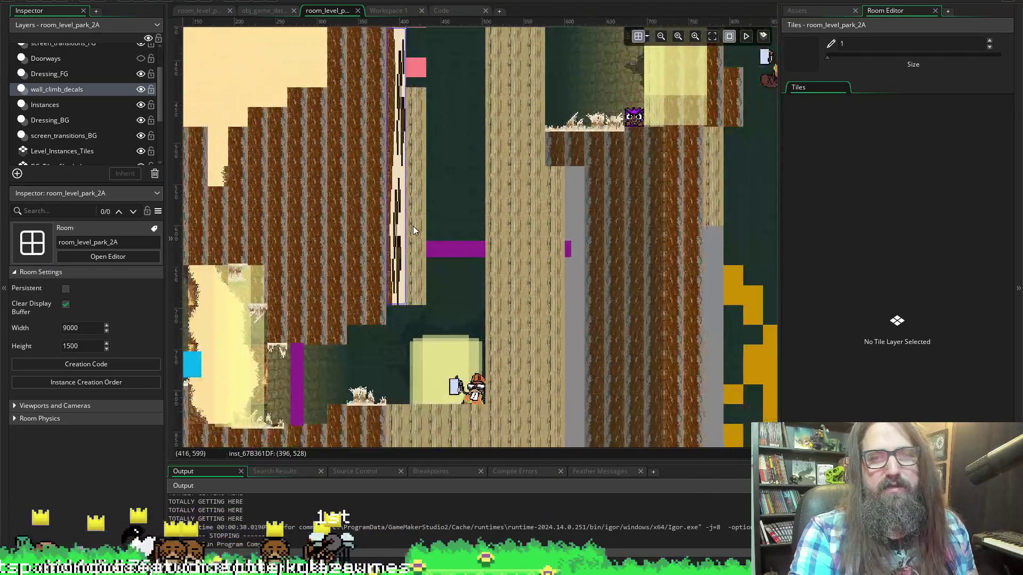
pyautogui.hscroll(5, 413, 235)
pyautogui.scroll(-4, 395, 220)
pyautogui.scroll(2, 404, 154)
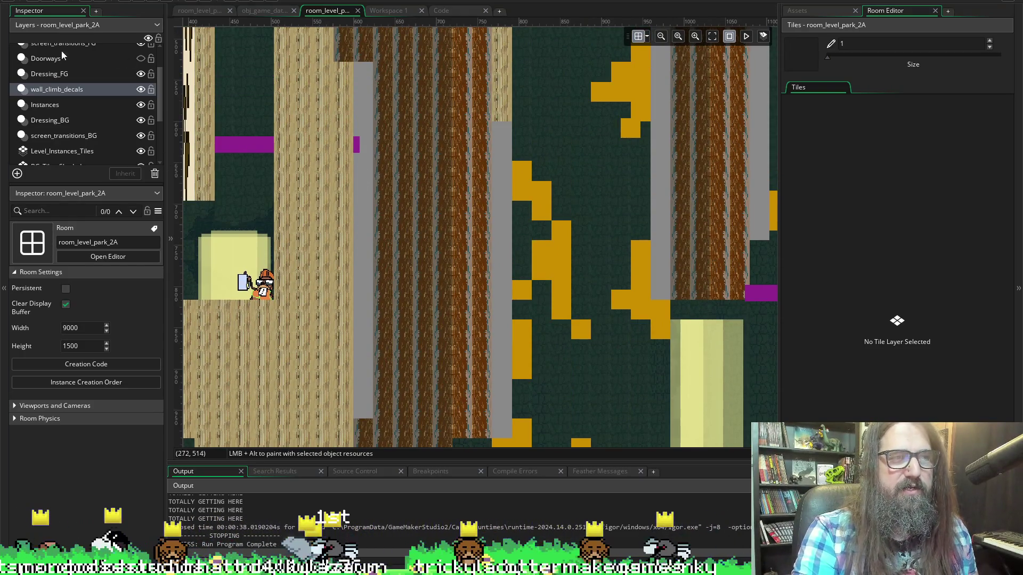
pyautogui.click(53, 105)
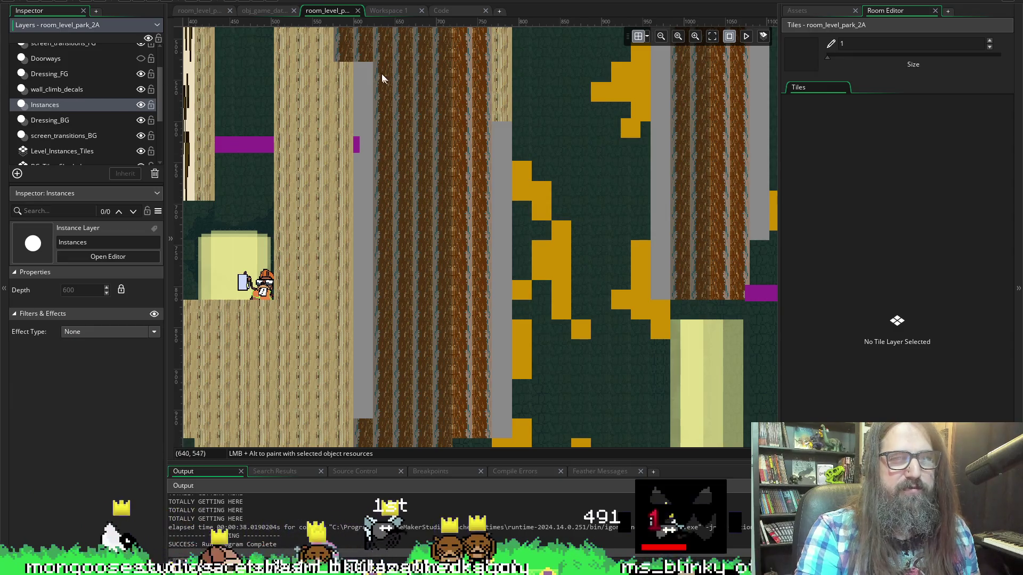
pyautogui.click(364, 410)
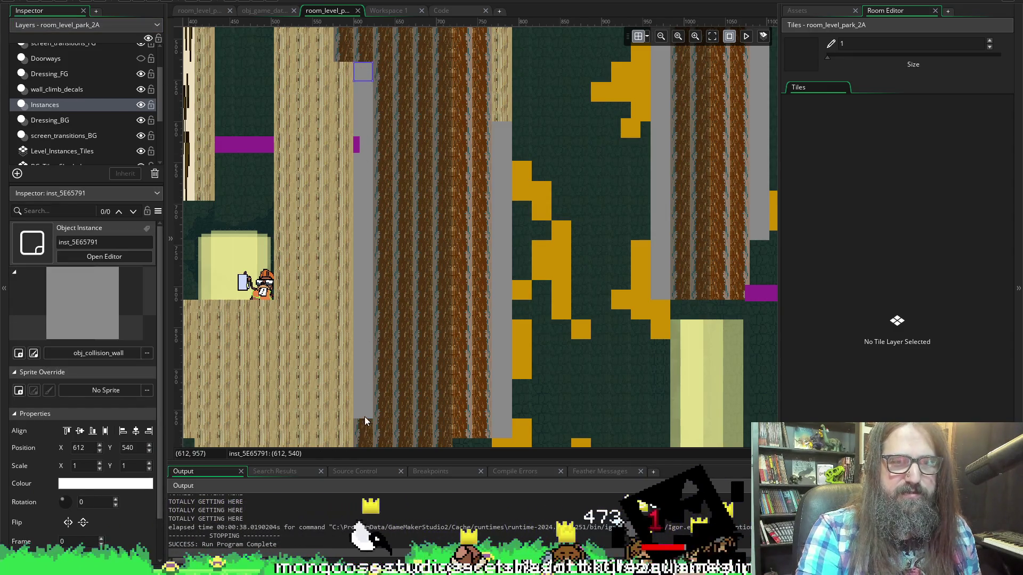
pyautogui.press('Delete')
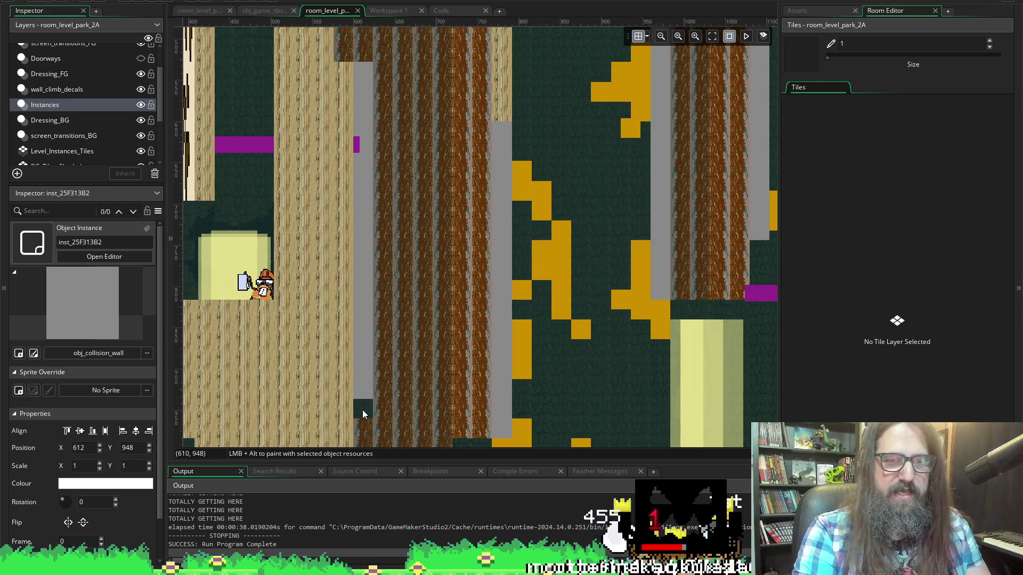
# Delete the remaining column of grey obj_collision_wall instances.
pyautogui.moveTo(373, 411); pyautogui.dragTo(366, 74)
pyautogui.press('Delete')
pyautogui.scroll(-5, 347, 239)
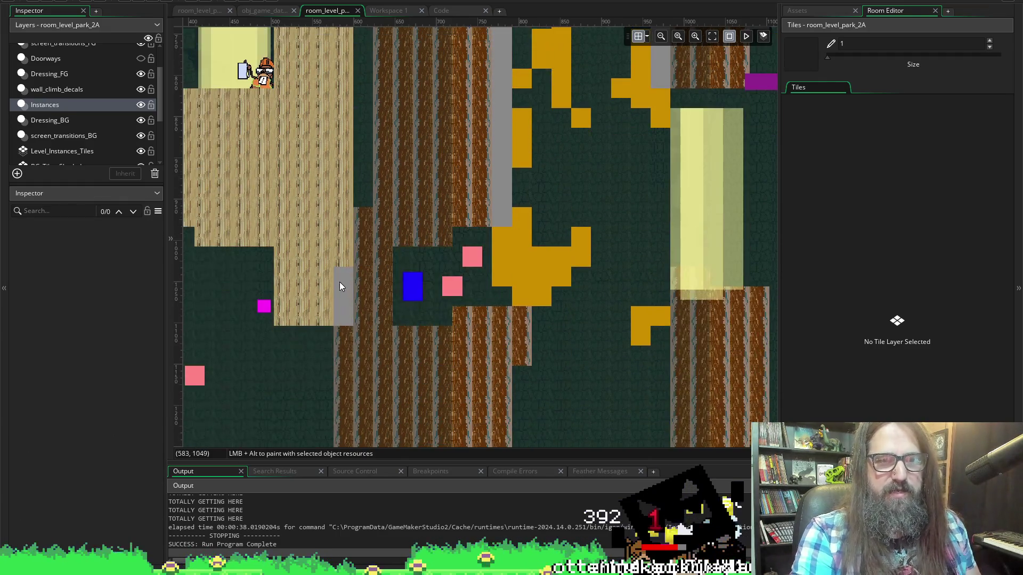
pyautogui.click(341, 301)
pyautogui.press('Delete')
pyautogui.click(343, 318)
pyautogui.press('Delete')
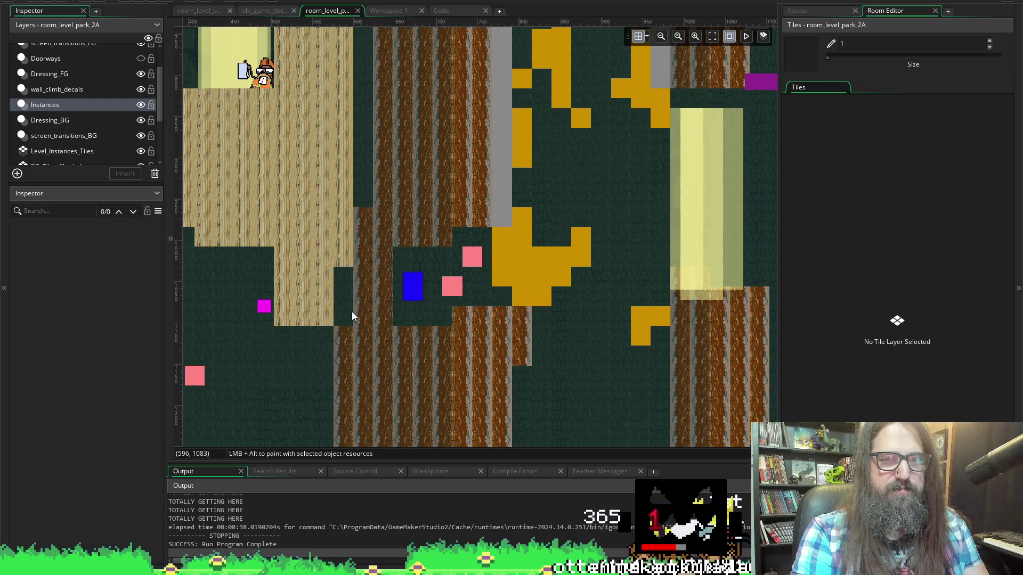
pyautogui.scroll(3, 270, 245)
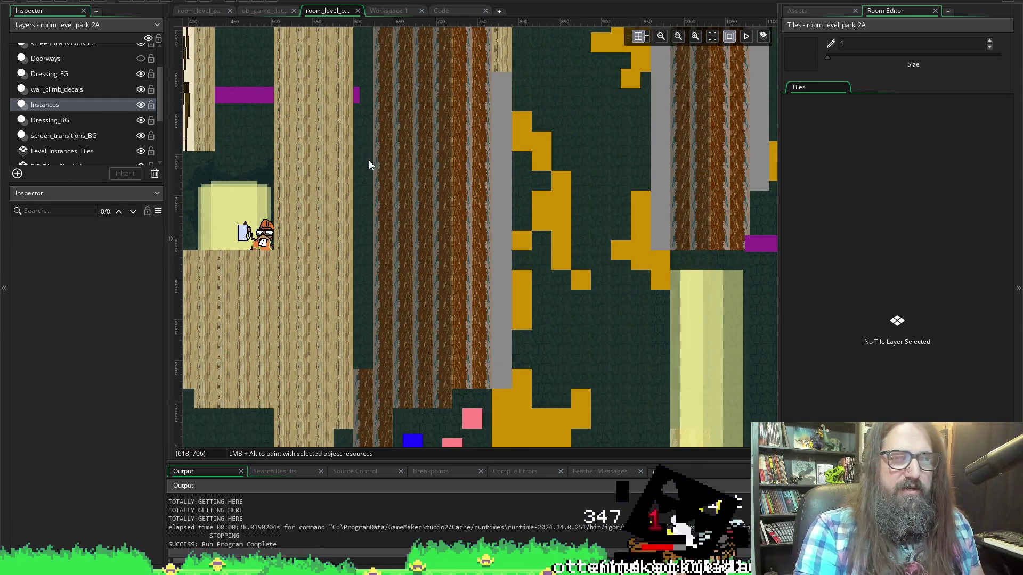
pyautogui.scroll(-1, 369, 161)
pyautogui.scroll(1, 520, 225)
# Paint brown bark tiles down the empty tree column on the Level_Instances_Tiles layer.
pyautogui.click(76, 153)
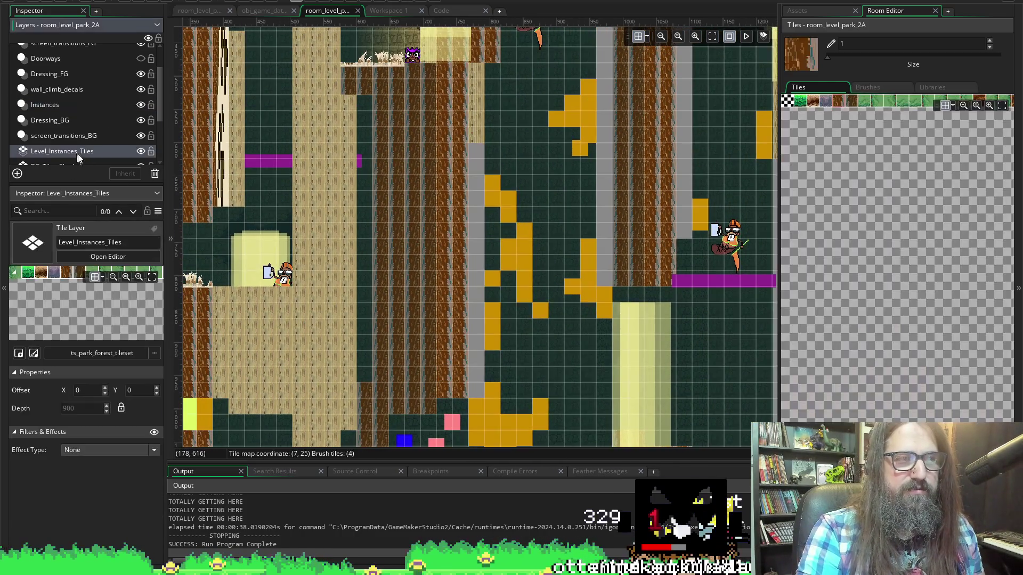
pyautogui.scroll(1, 411, 296)
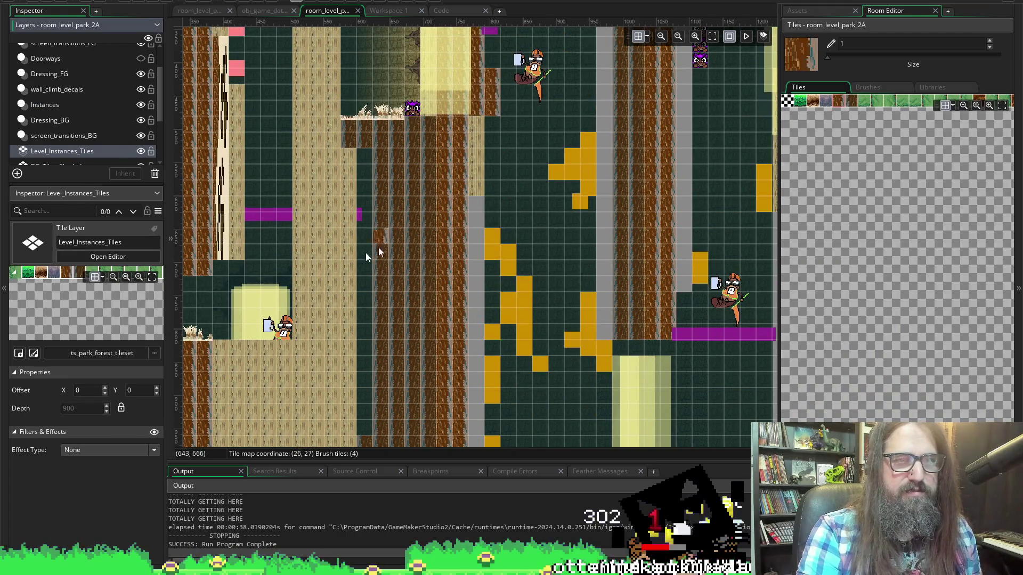
pyautogui.click(65, 136)
pyautogui.scroll(-1, 77, 114)
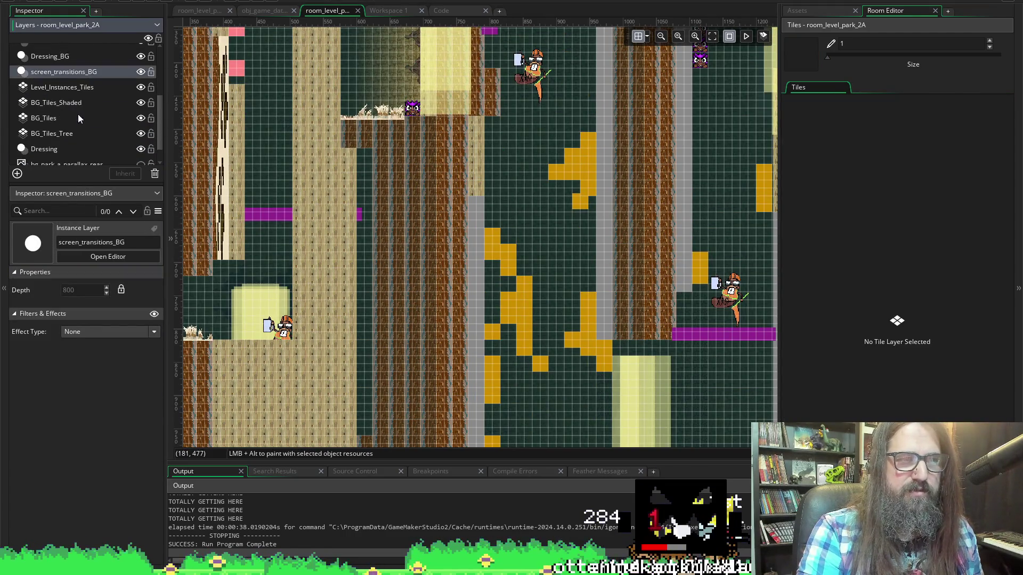
pyautogui.click(86, 87)
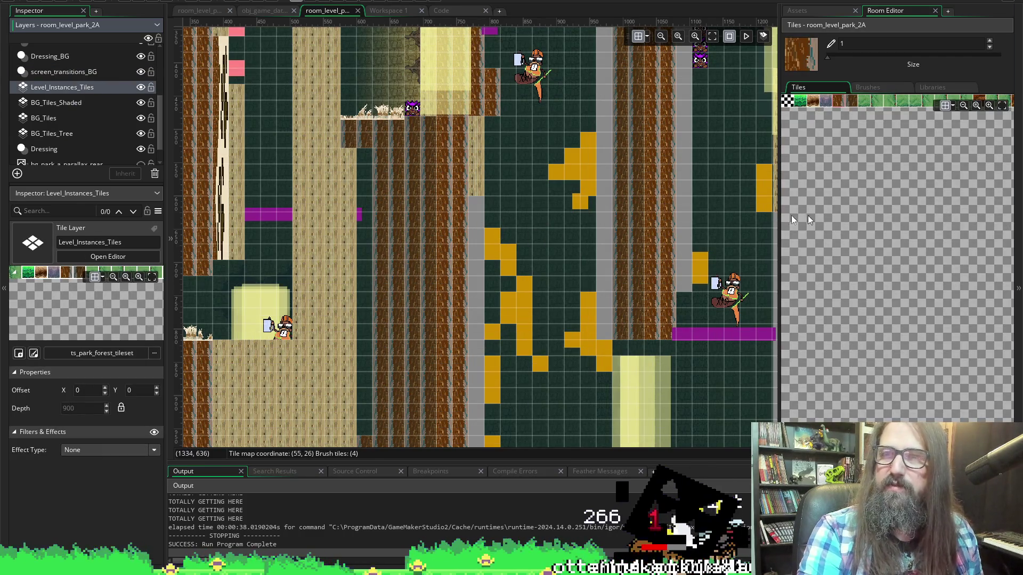
pyautogui.click(854, 103)
pyautogui.moveTo(369, 163); pyautogui.dragTo(366, 401)
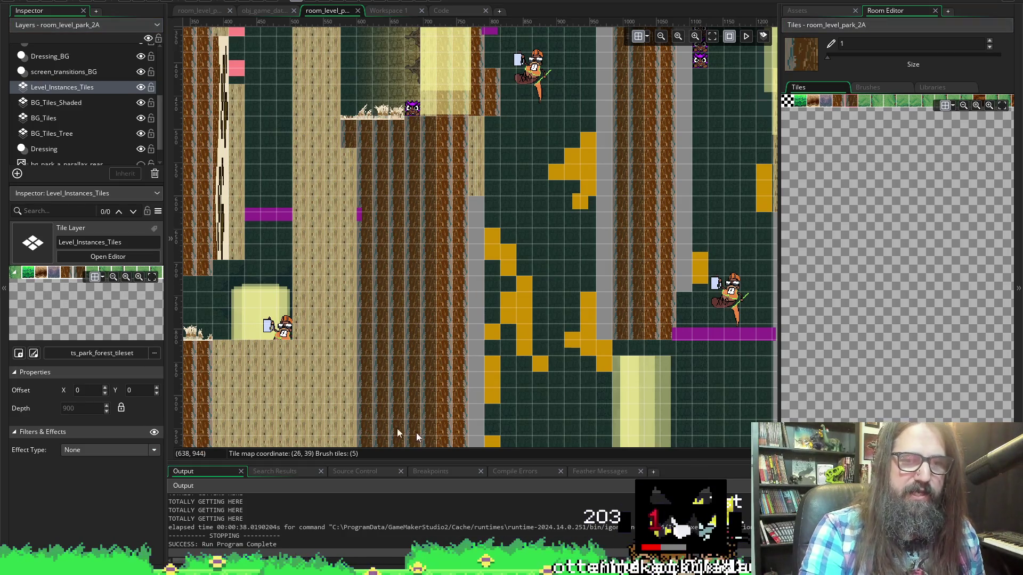
pyautogui.scroll(-5, 461, 295)
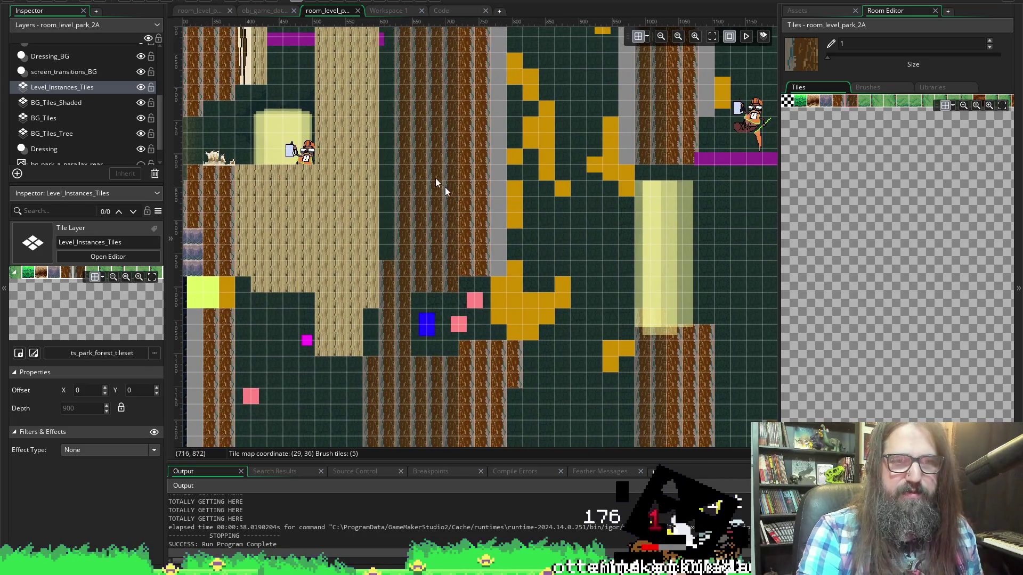
pyautogui.scroll(3, 383, 261)
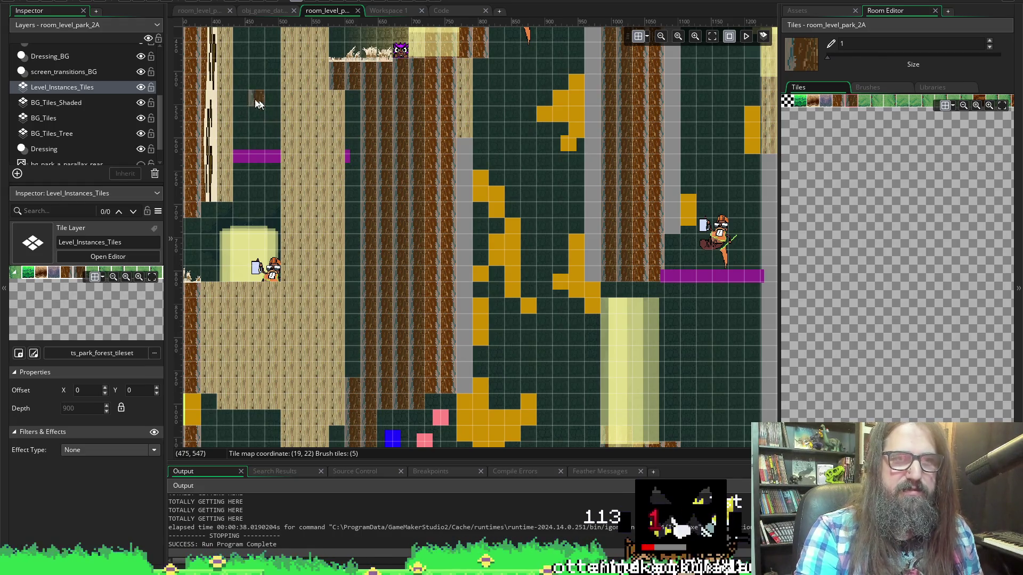
pyautogui.scroll(2, 50, 80)
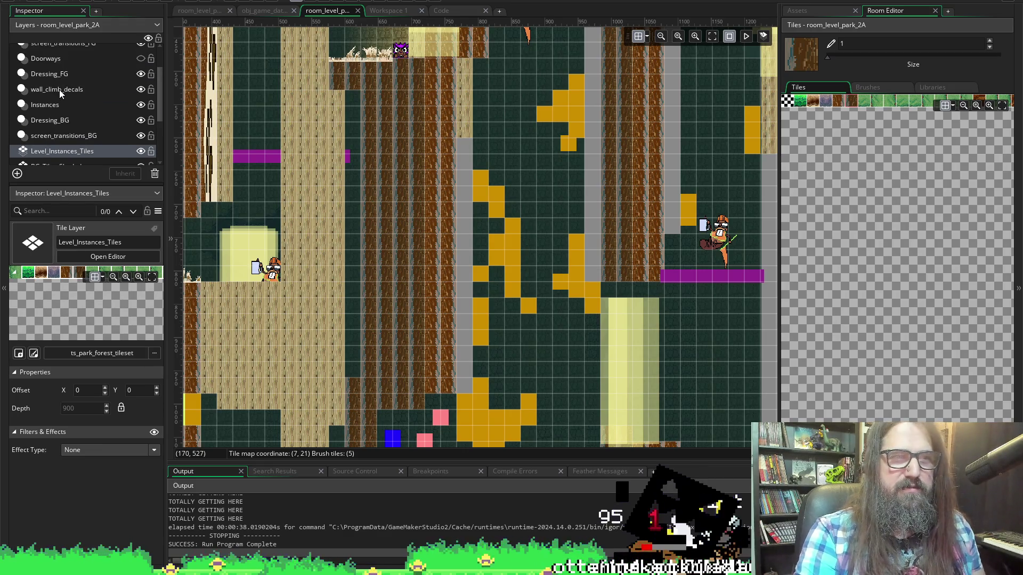
pyautogui.click(60, 90)
# Move a wall climb decal onto the cleared tree wall, mirror it, and stretch it down.
pyautogui.click(212, 102)
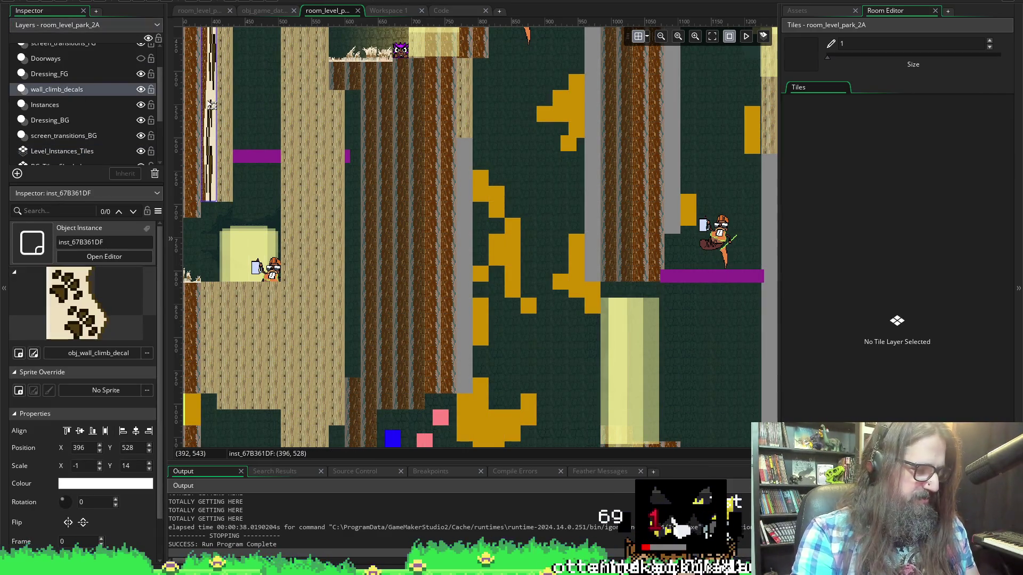
pyautogui.click(212, 102)
pyautogui.moveTo(220, 86); pyautogui.dragTo(370, 198)
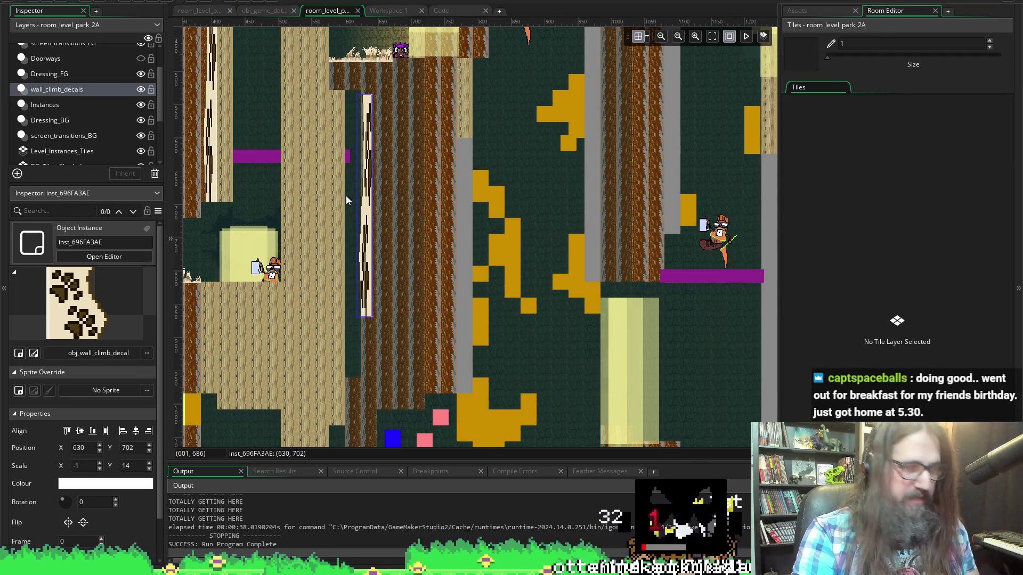
pyautogui.press('x')
pyautogui.moveTo(365, 201); pyautogui.dragTo(353, 196)
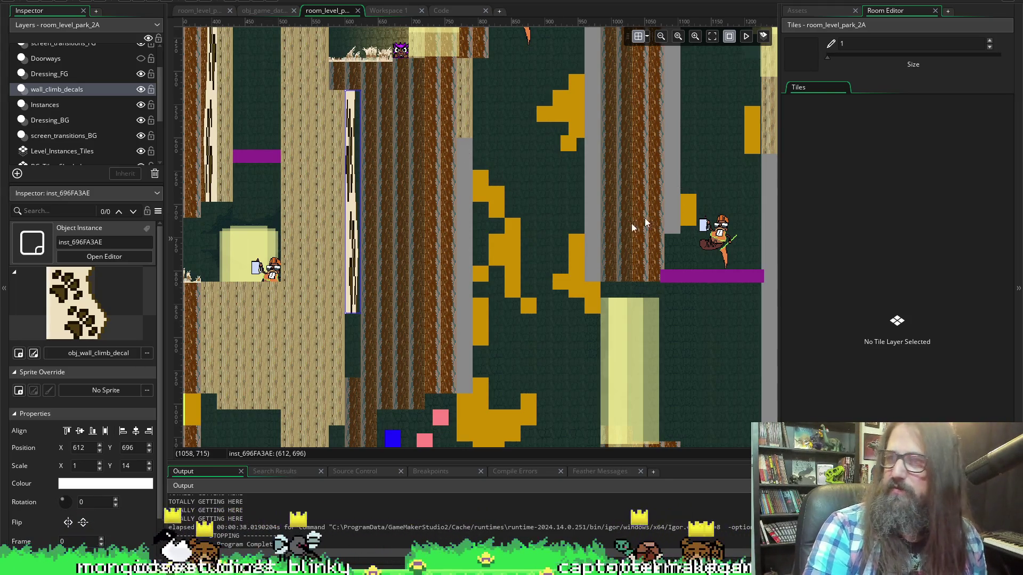
pyautogui.scroll(-3, 346, 231)
pyautogui.scroll(4, 337, 226)
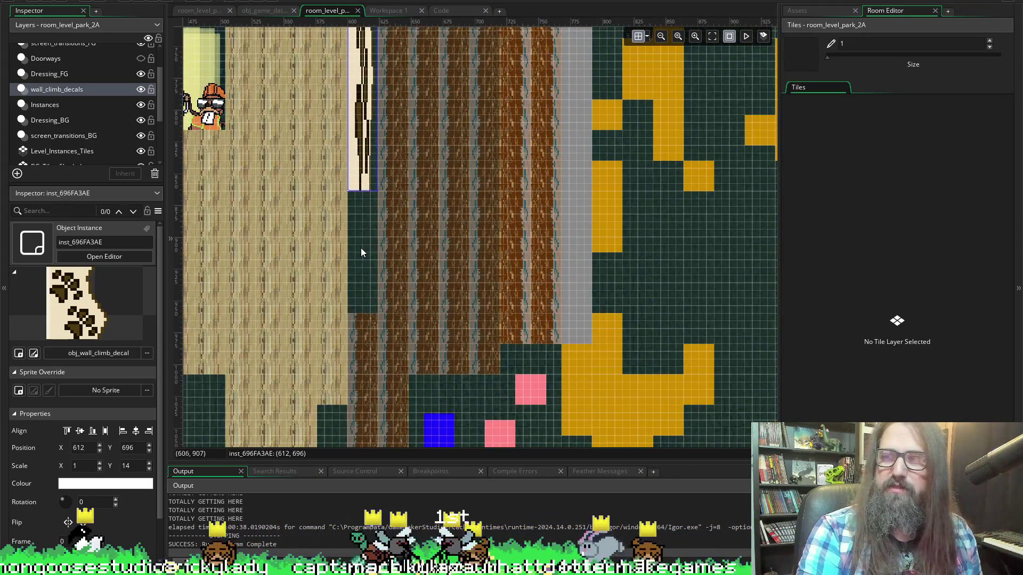
pyautogui.scroll(-2, 368, 234)
pyautogui.moveTo(359, 140); pyautogui.dragTo(351, 261)
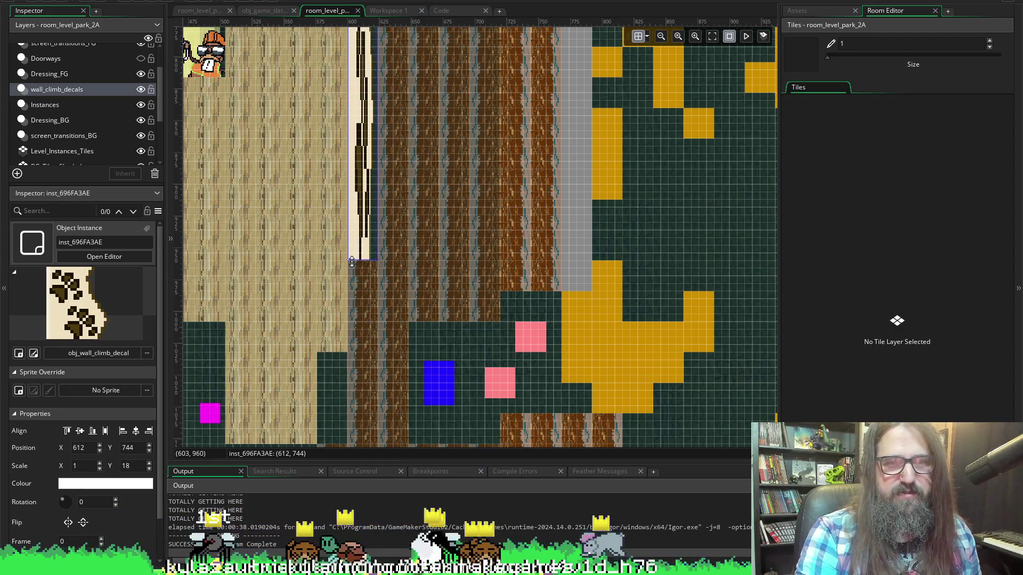
# Duplicate the decal, move the copy lower down the wall, and trim it shorter.
pyautogui.scroll(-4, 366, 363)
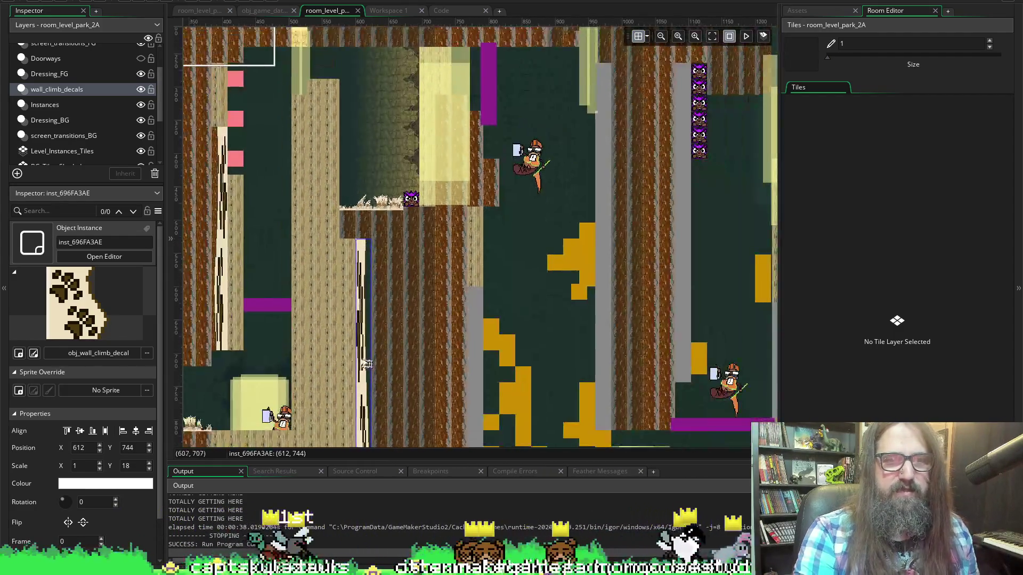
pyautogui.scroll(-3, 373, 351)
pyautogui.scroll(-2, 381, 298)
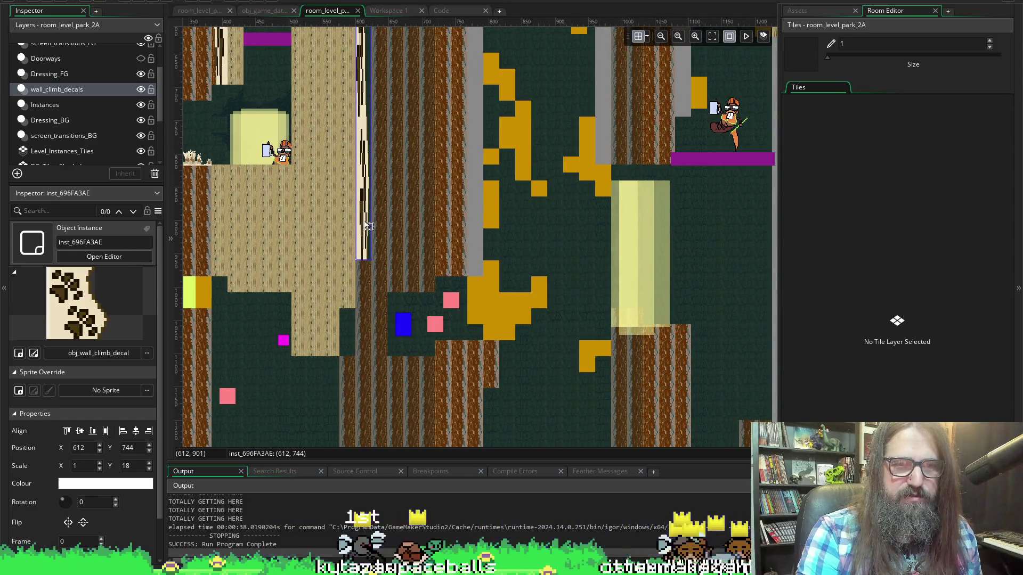
pyautogui.hotkey('ctrl', 'd')
pyautogui.moveTo(366, 207)
pyautogui.mouseDown()
pyautogui.moveTo(350, 286)
pyautogui.moveTo(320, 297)
pyautogui.moveTo(326, 316)
pyautogui.mouseUp()
pyautogui.moveTo(329, 81); pyautogui.dragTo(326, 309)
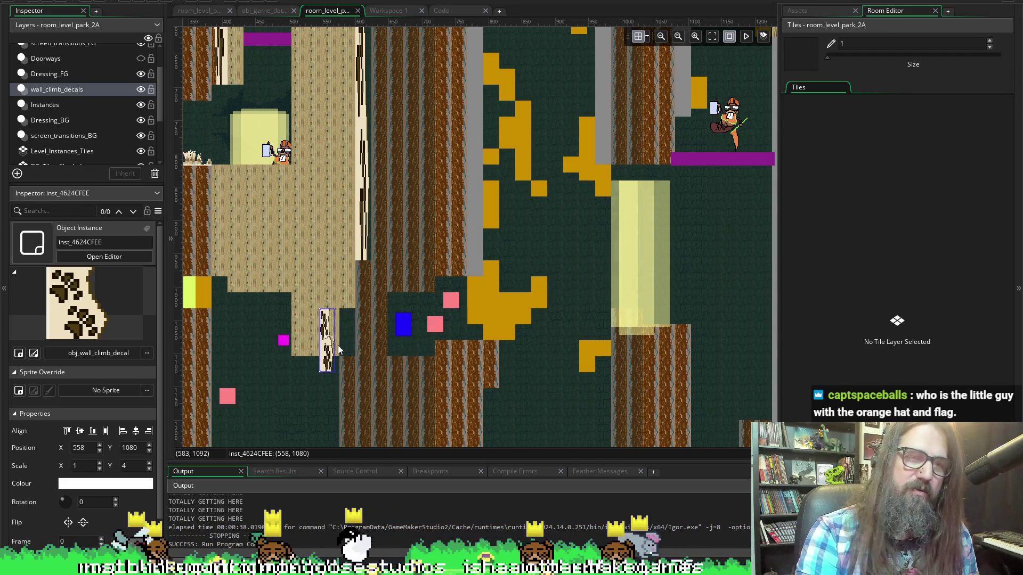
pyautogui.moveTo(329, 342)
pyautogui.mouseDown()
pyautogui.moveTo(342, 351)
pyautogui.moveTo(359, 336)
pyautogui.moveTo(350, 338)
pyautogui.mouseUp()
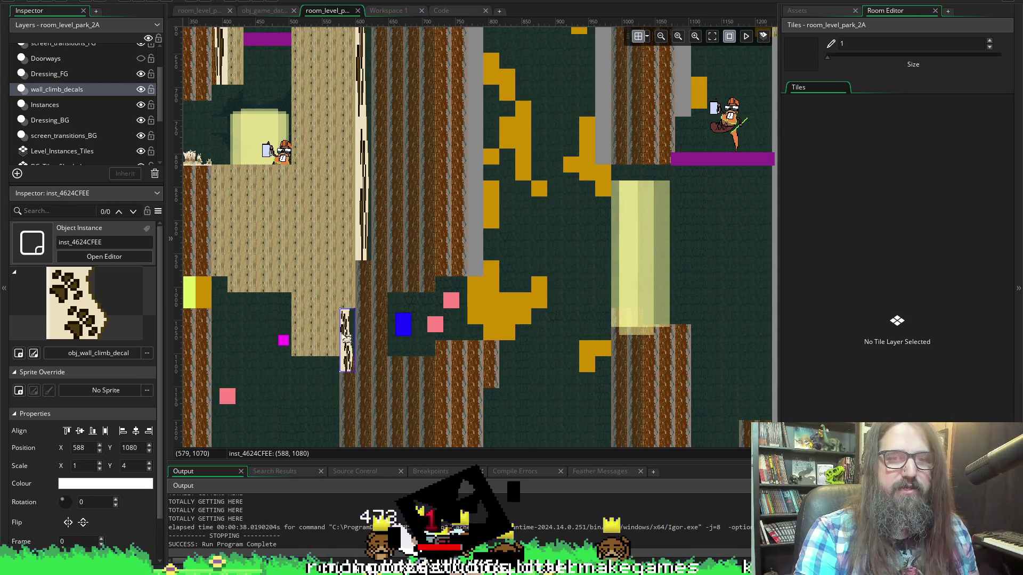
pyautogui.scroll(3, 343, 382)
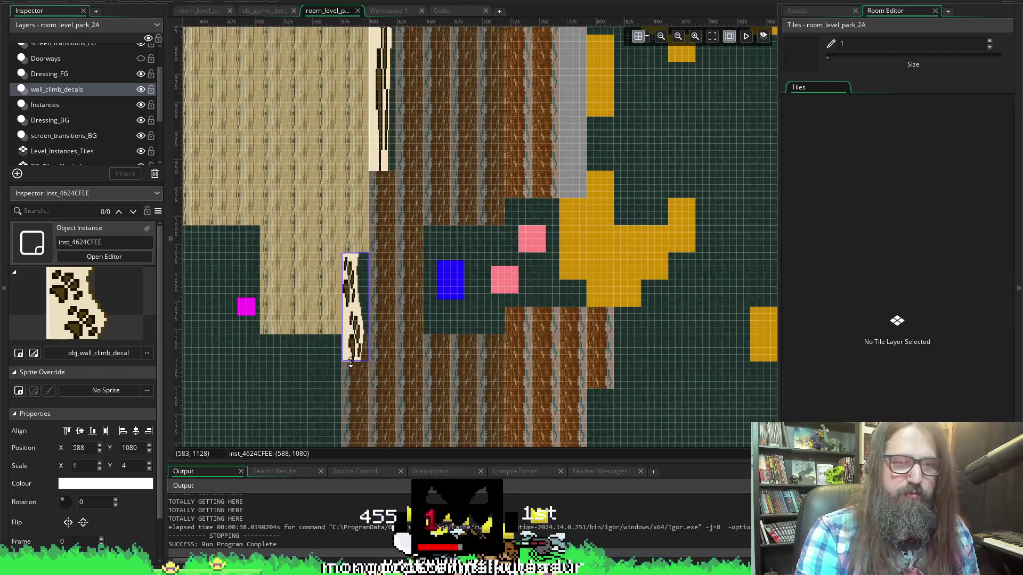
pyautogui.moveTo(352, 352); pyautogui.dragTo(354, 333)
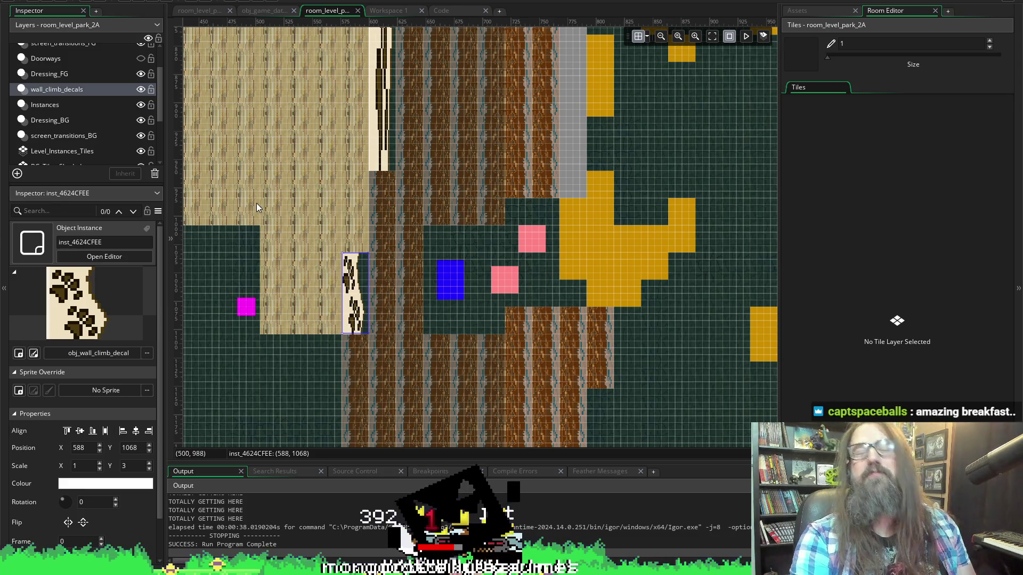
pyautogui.scroll(-3, 320, 160)
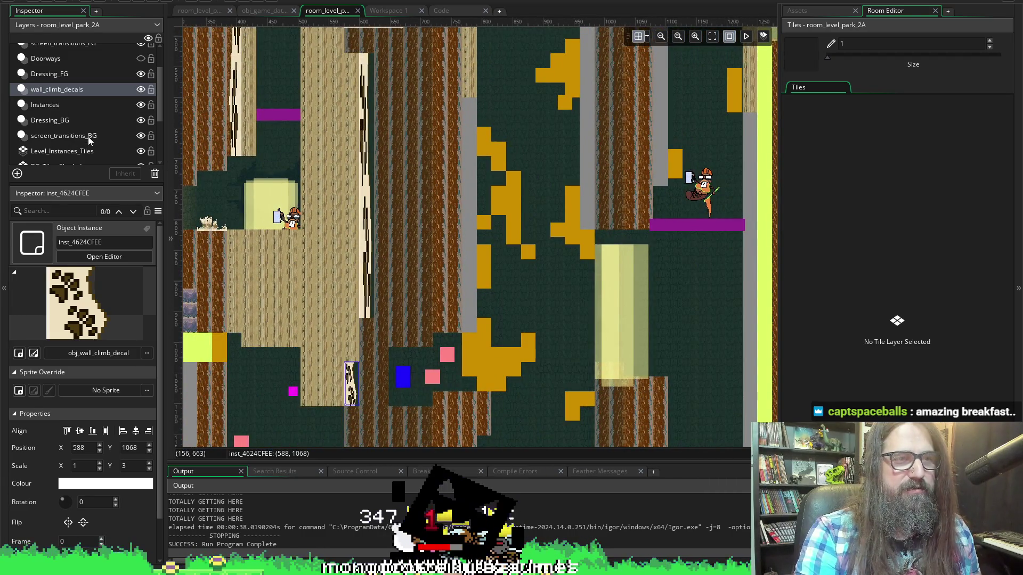
# Inspect the screen_transitions_BG and Level_Instances_Tiles layers, then launch a test build.
pyautogui.click(88, 136)
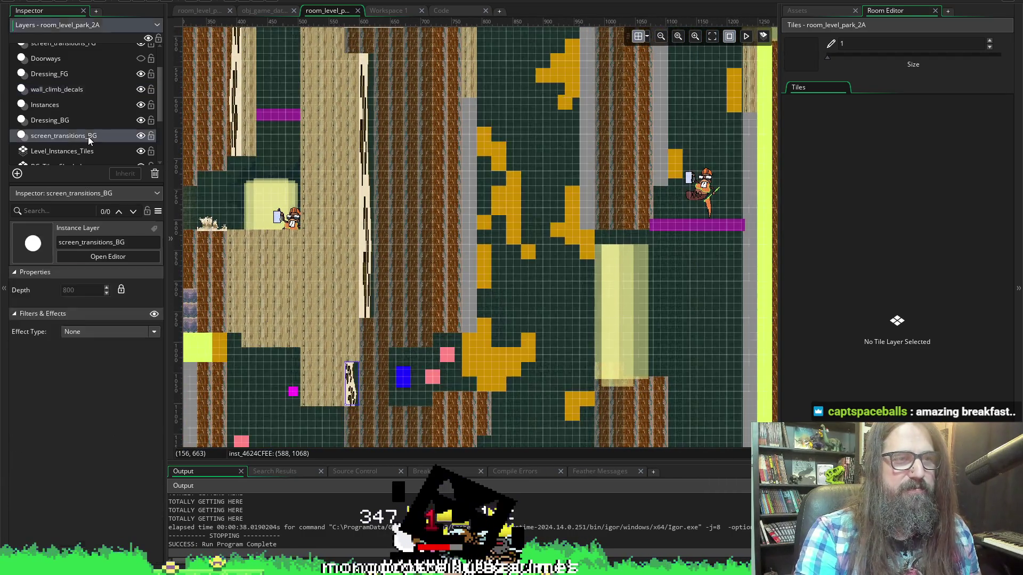
pyautogui.hscroll(-2, 313, 227)
pyautogui.hscroll(2, 419, 211)
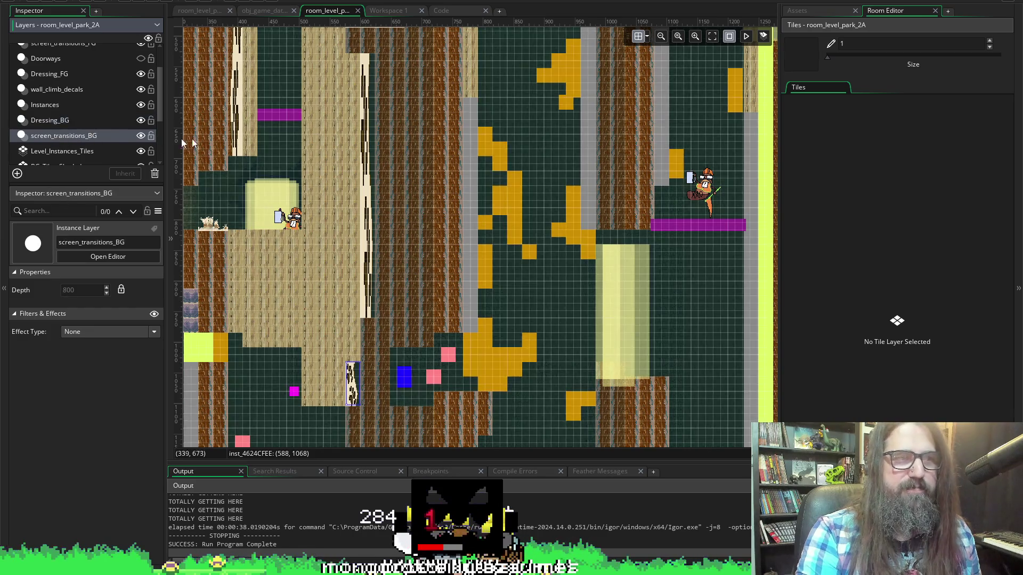
pyautogui.scroll(-2, 59, 105)
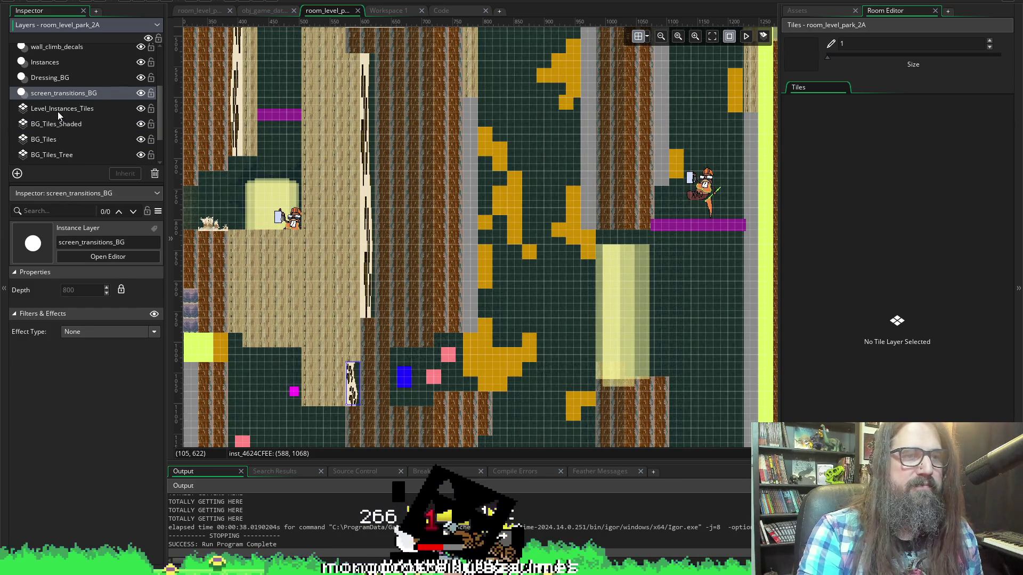
pyautogui.click(58, 109)
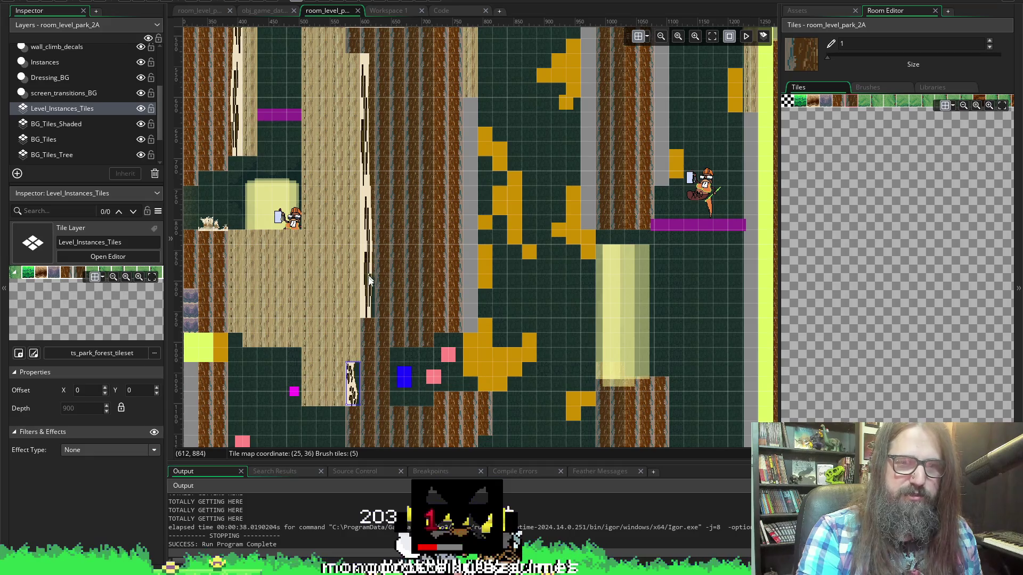
pyautogui.scroll(-3, 369, 302)
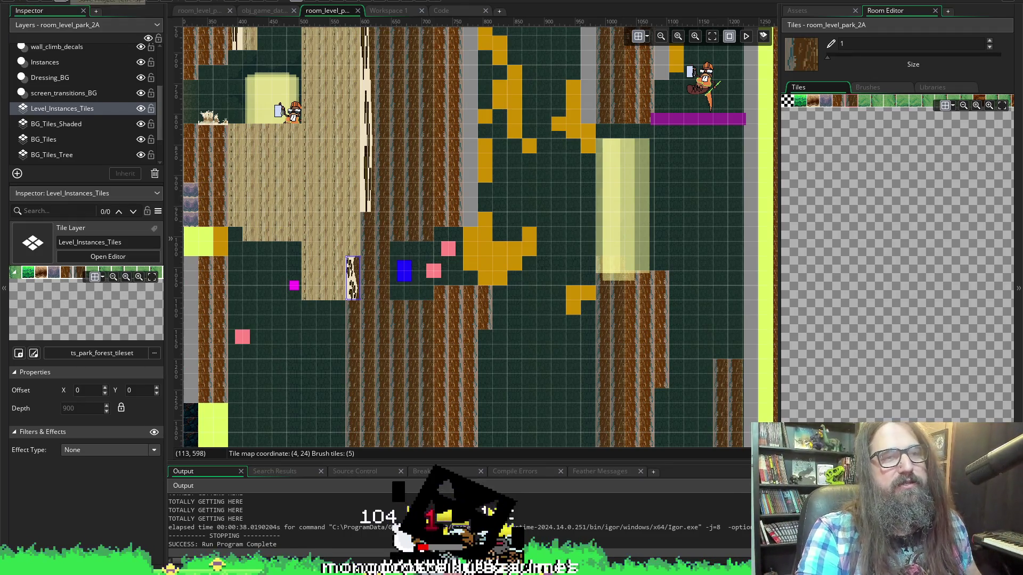
pyautogui.click(120, 2)
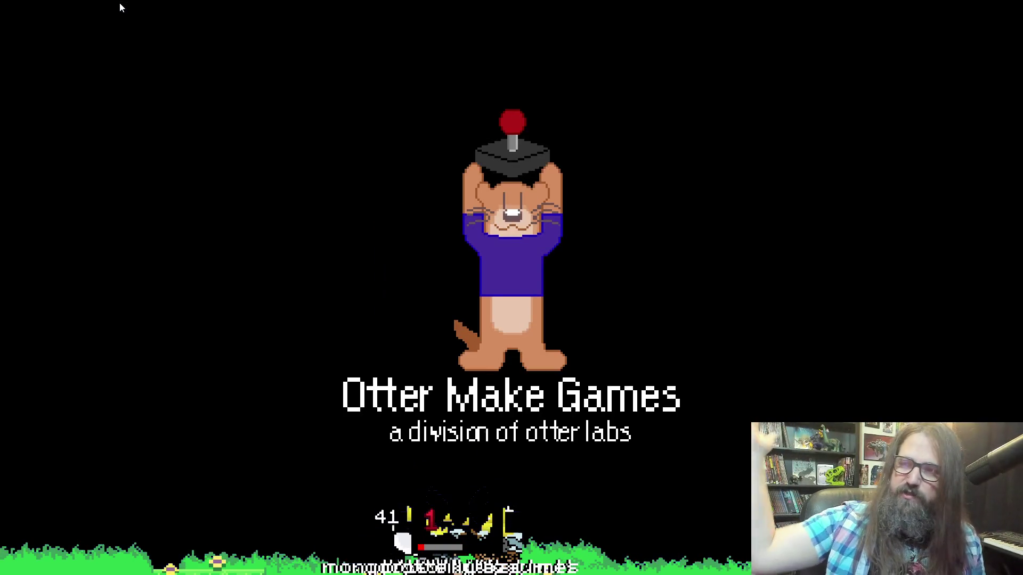
# Continue the saved game and walk the dog right past the paw-print climbable walls, then quit.
pyautogui.press('Down')
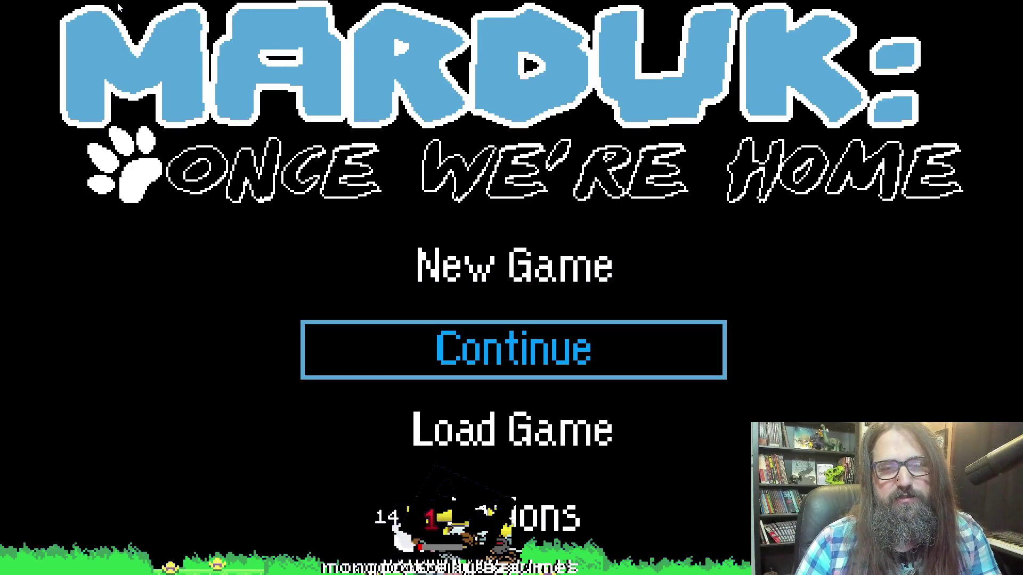
pyautogui.press('Return')
pyautogui.press('Right')
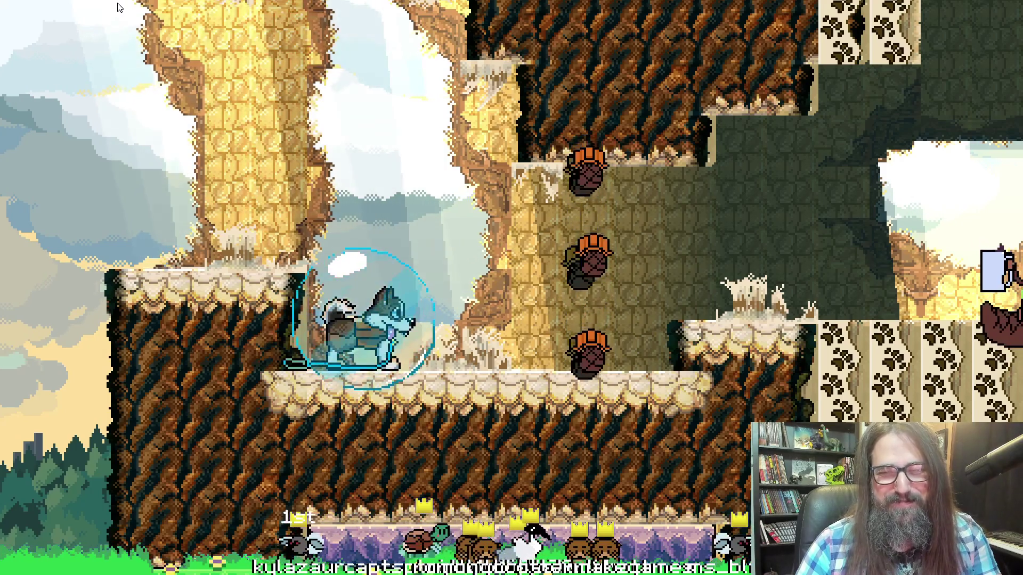
pyautogui.press('Right')
pyautogui.press('Right')
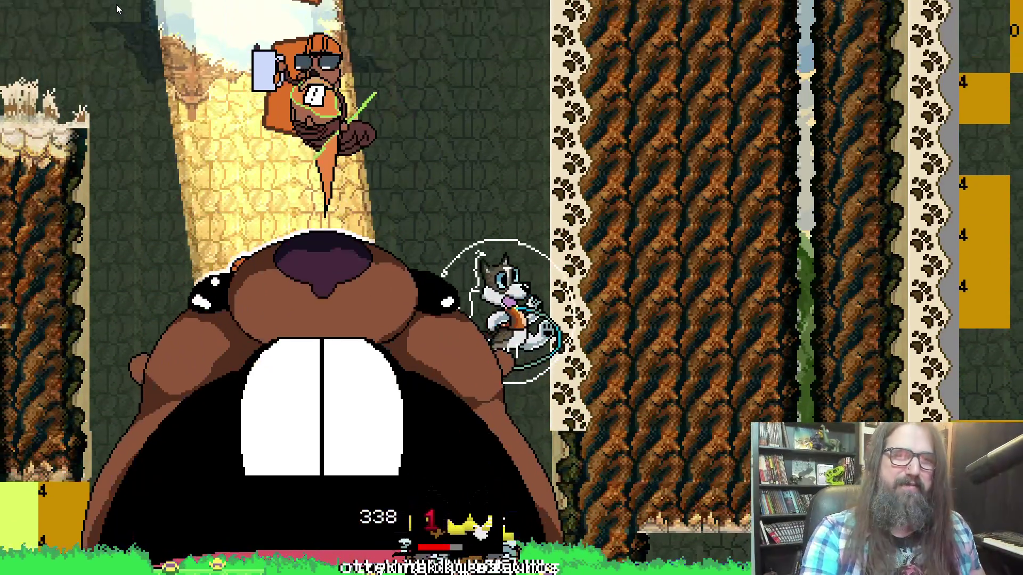
pyautogui.press('Escape')
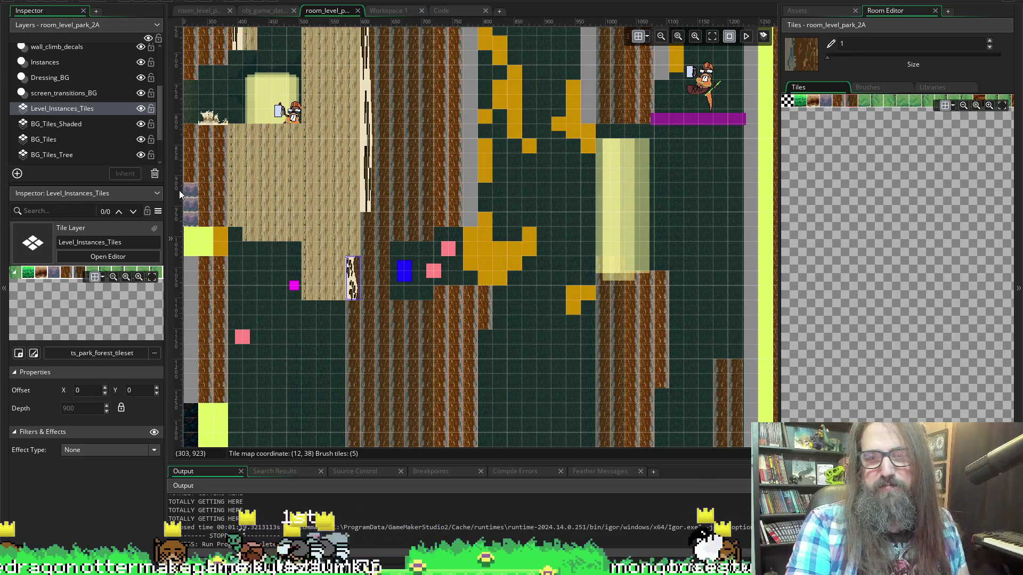
# Rebuild and launch another test run of the game.
pyautogui.click(60, 1)
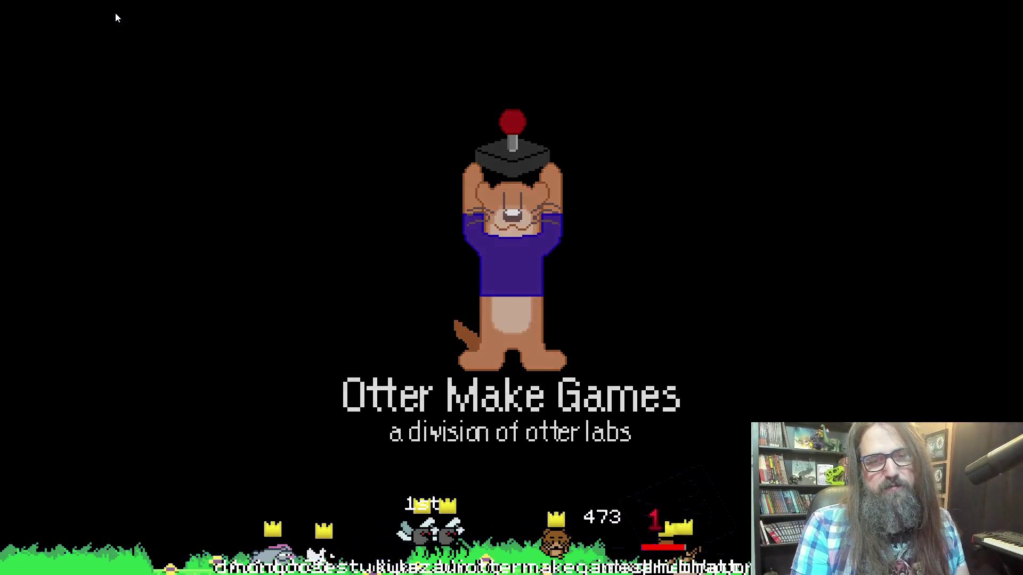
# Continue the saved game, play through the tree-wall area, then quit back to the Draw event code.
pyautogui.press('Down')
pyautogui.press('Return')
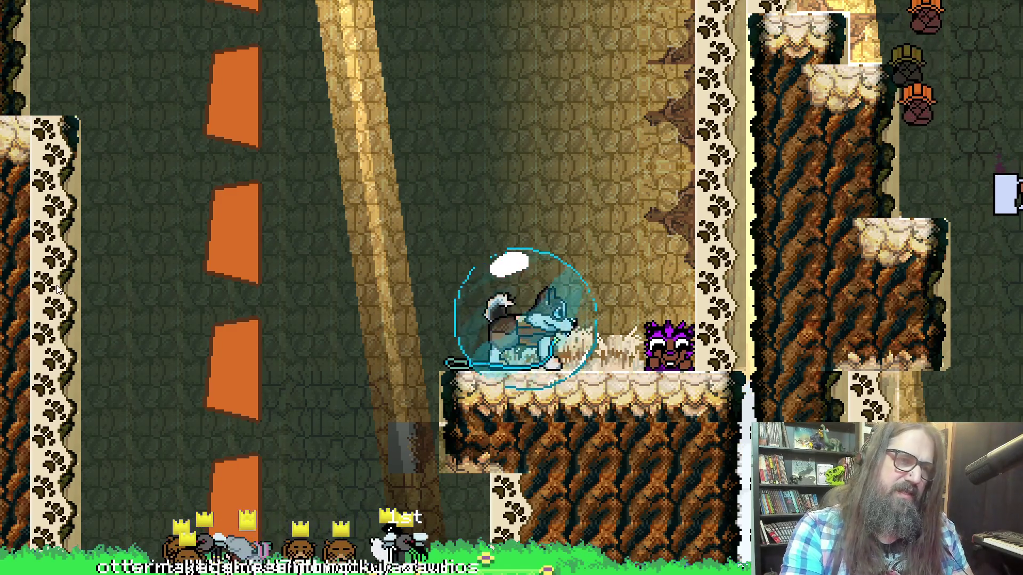
pyautogui.press('Escape')
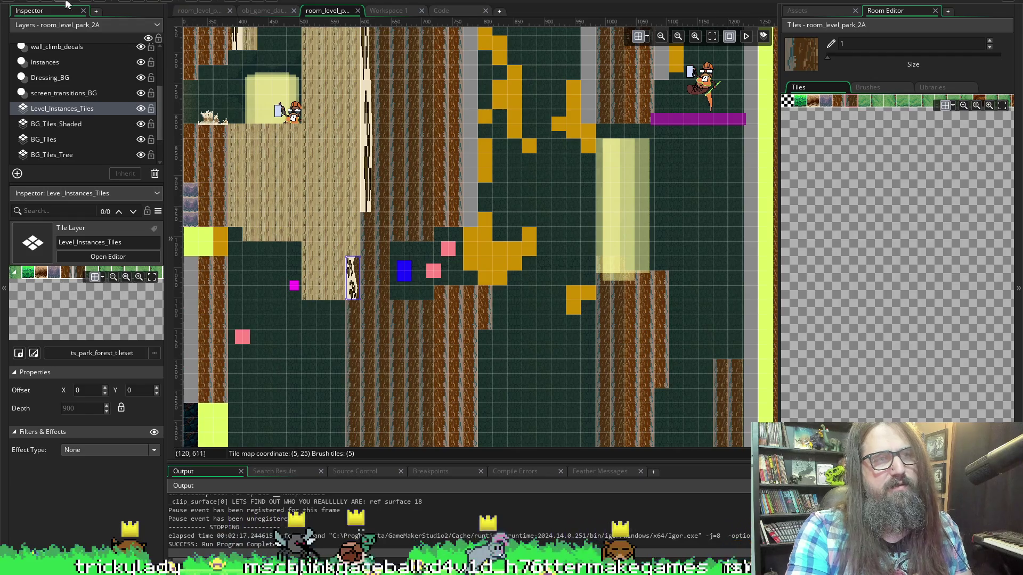
pyautogui.click(461, 12)
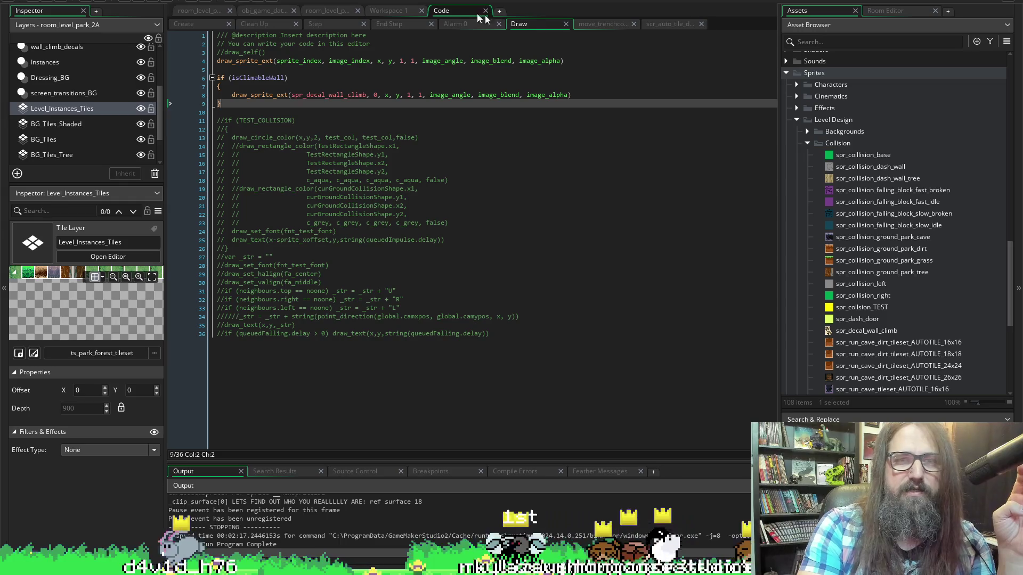
# Add climbingHorizontalFacing = 1 on a new line below isClimbableWall in the Create event.
pyautogui.click(190, 25)
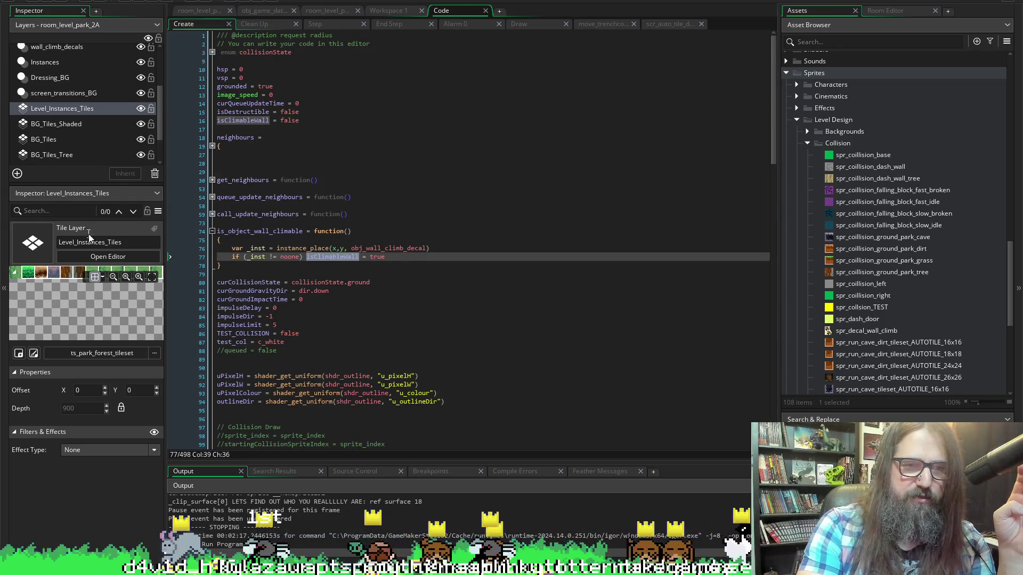
pyautogui.click(439, 169)
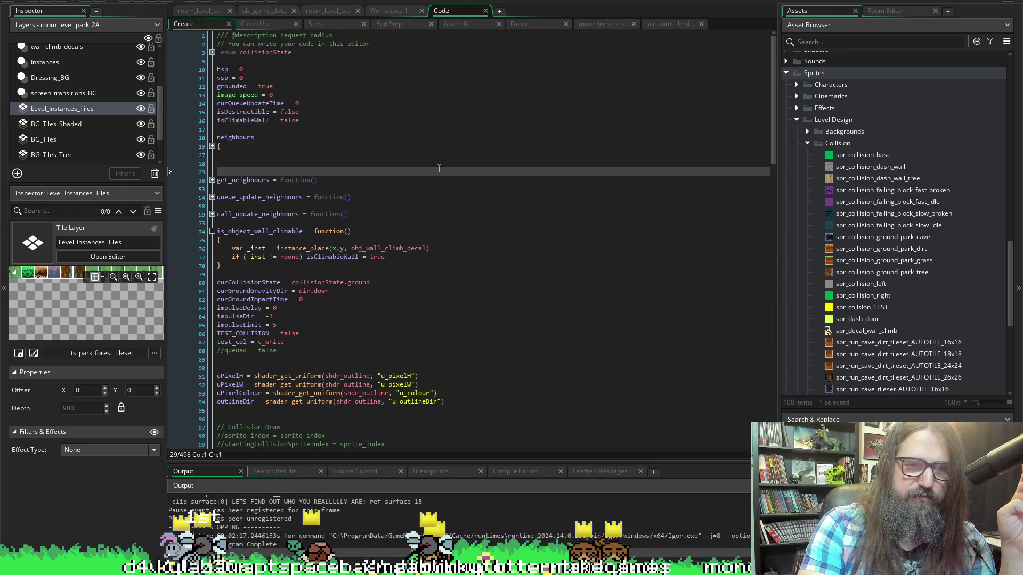
pyautogui.click(246, 129)
pyautogui.press('Up')
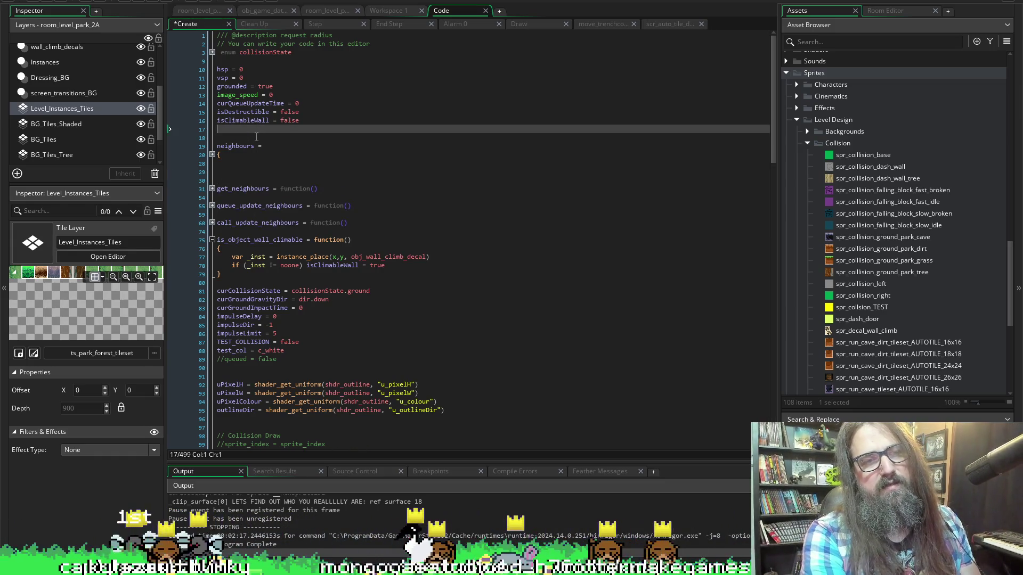
pyautogui.write('climbing')
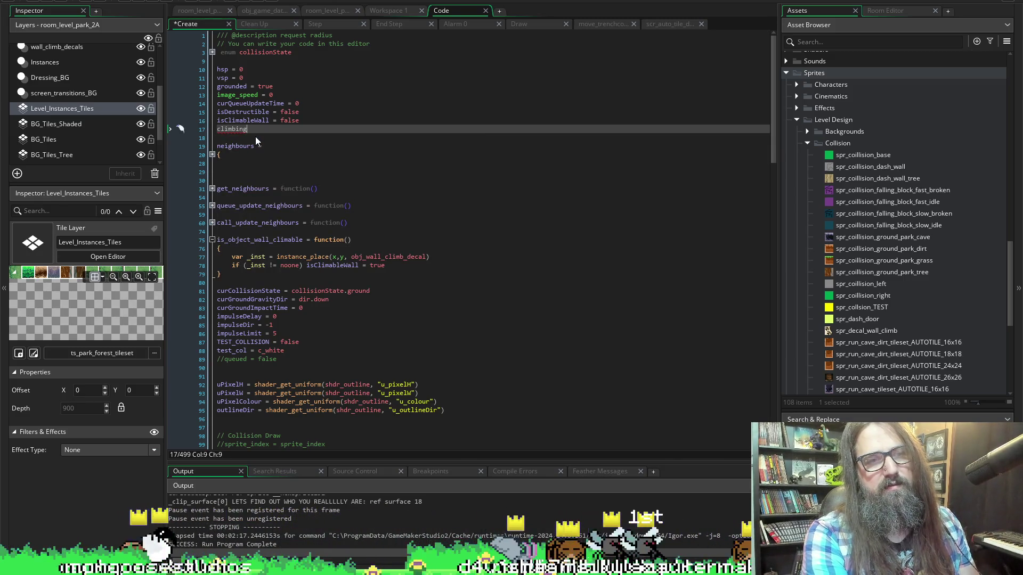
pyautogui.write('SideHori')
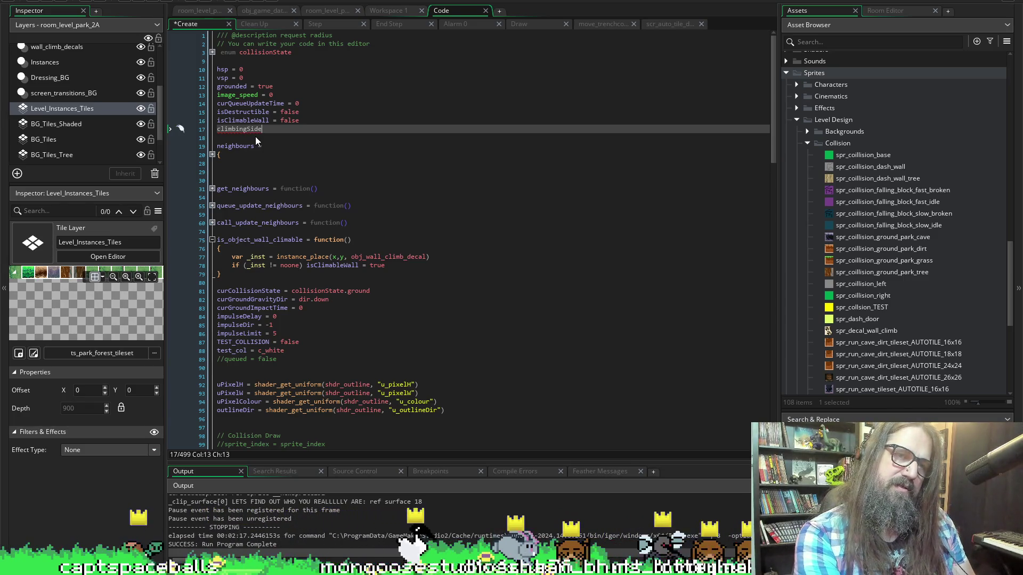
pyautogui.write('zonga')
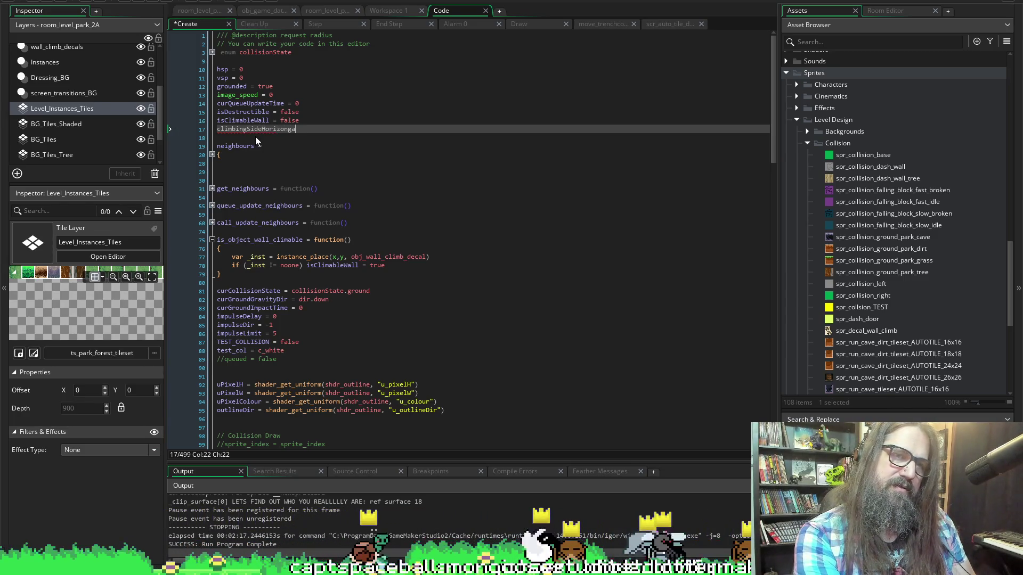
pyautogui.press('BackSpace')
pyautogui.press('BackSpace')
pyautogui.press('BackSpace')
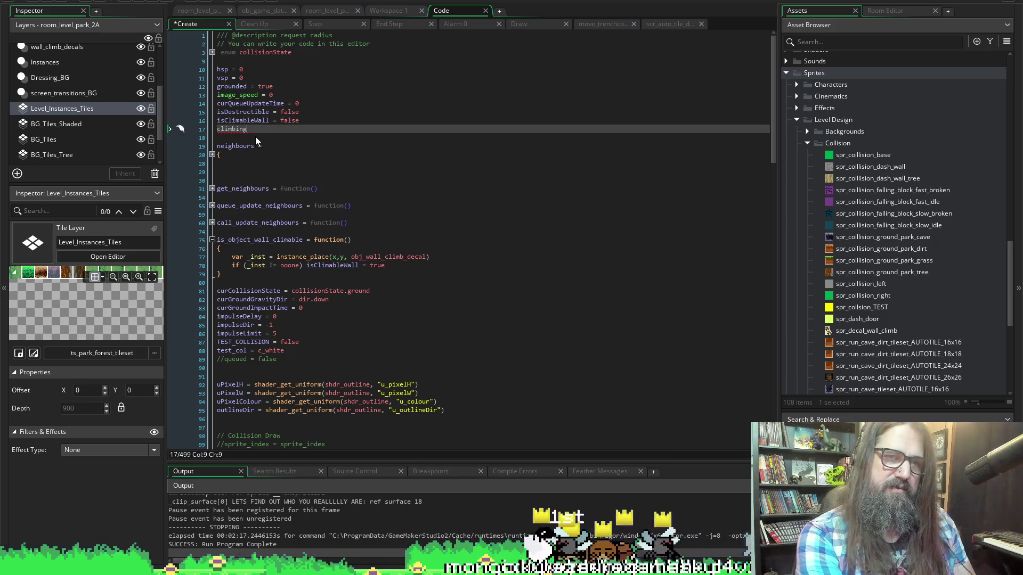
pyautogui.write('Horizon')
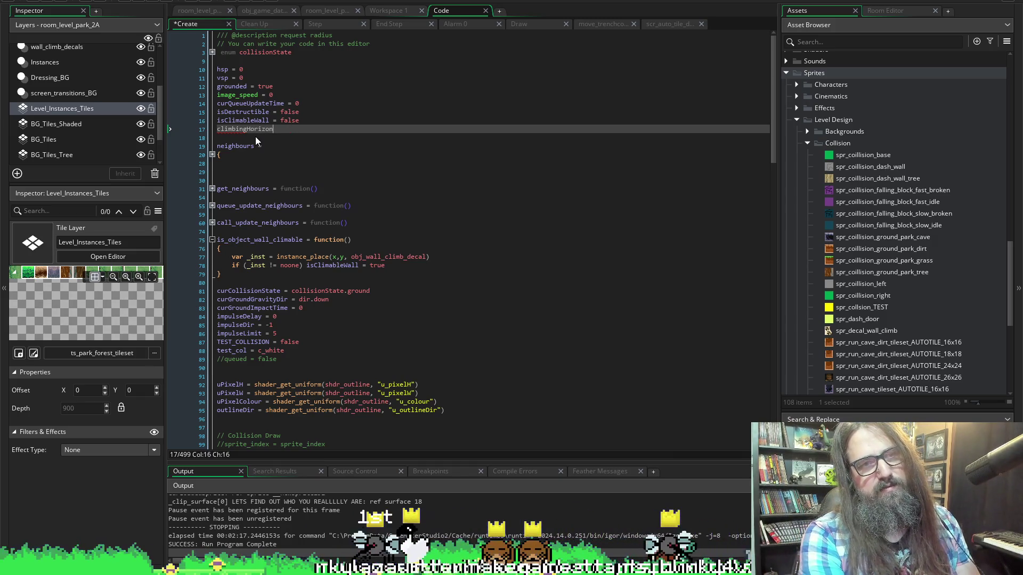
pyautogui.write('talFacing')
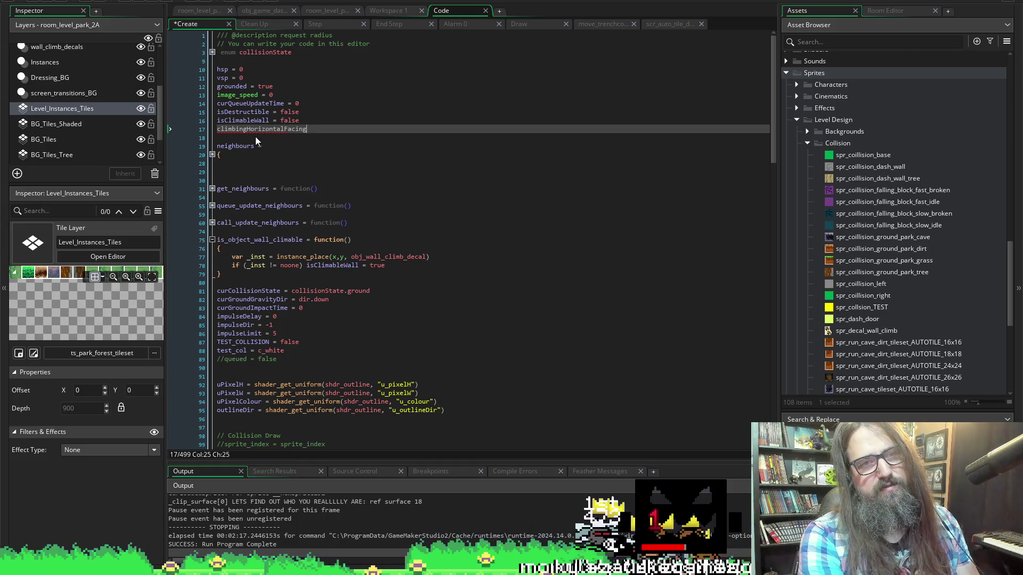
pyautogui.write(' = 1')
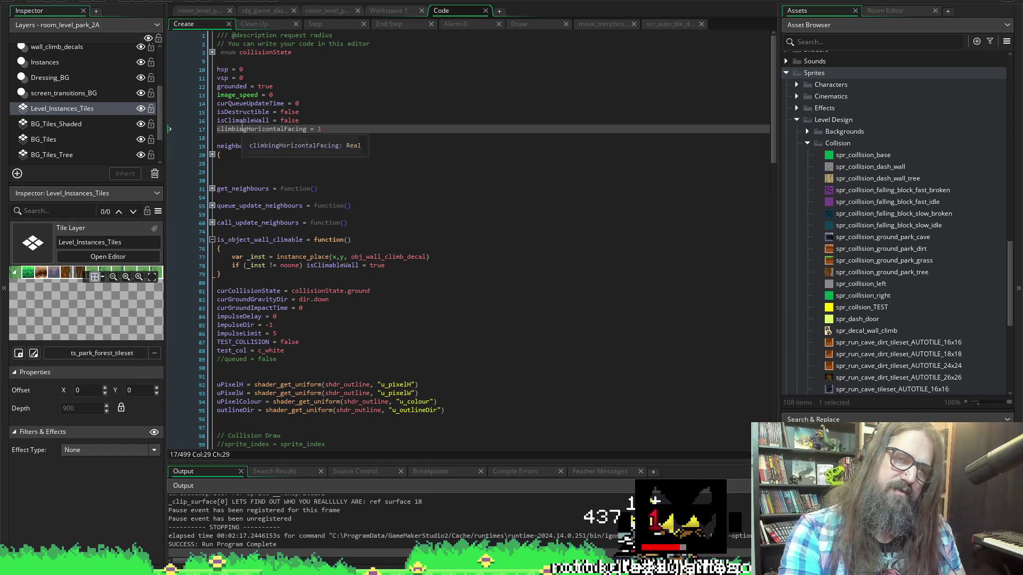
pyautogui.doubleClick(238, 129)
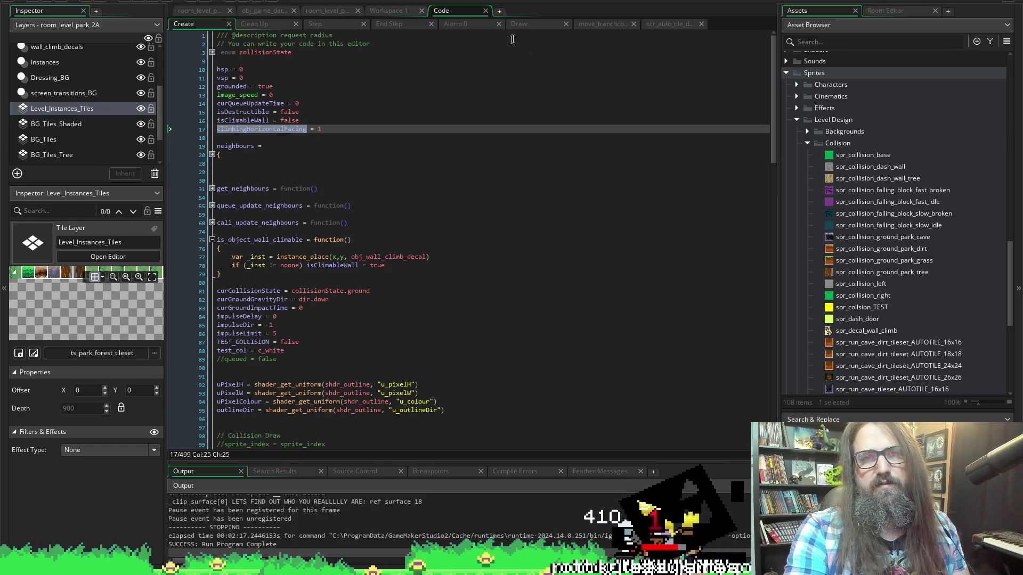
# Append '* climbingHorizontalFacing' to the x argument of the decal's draw_sprite_ext call.
pyautogui.click(535, 26)
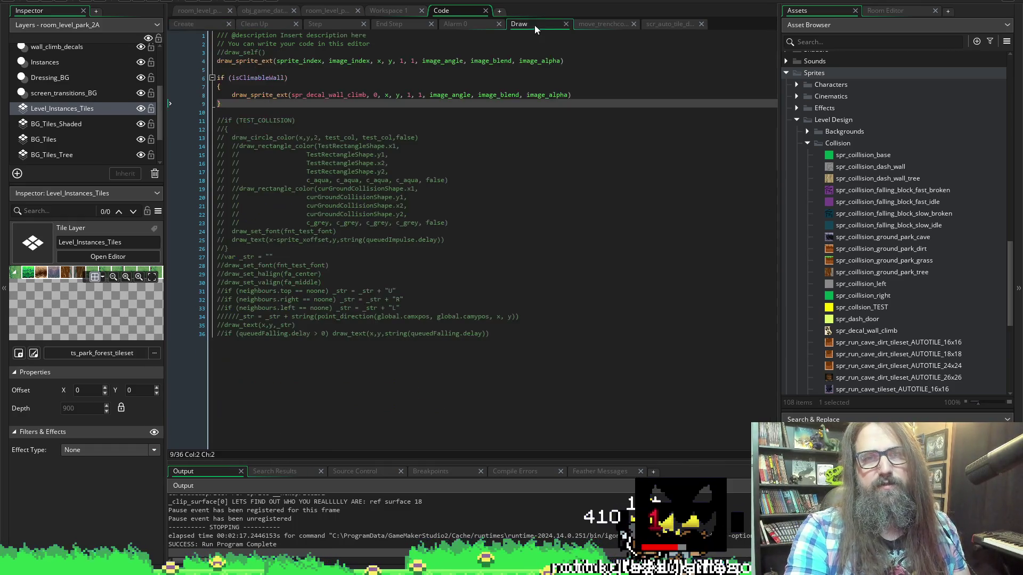
pyautogui.click(385, 96)
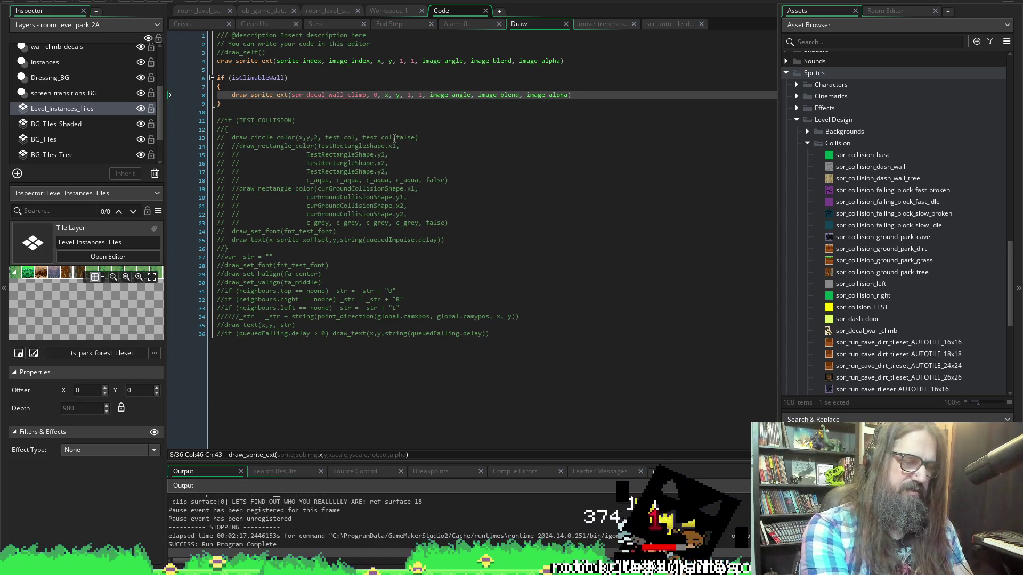
pyautogui.write('* climbingHorizontalFacing')
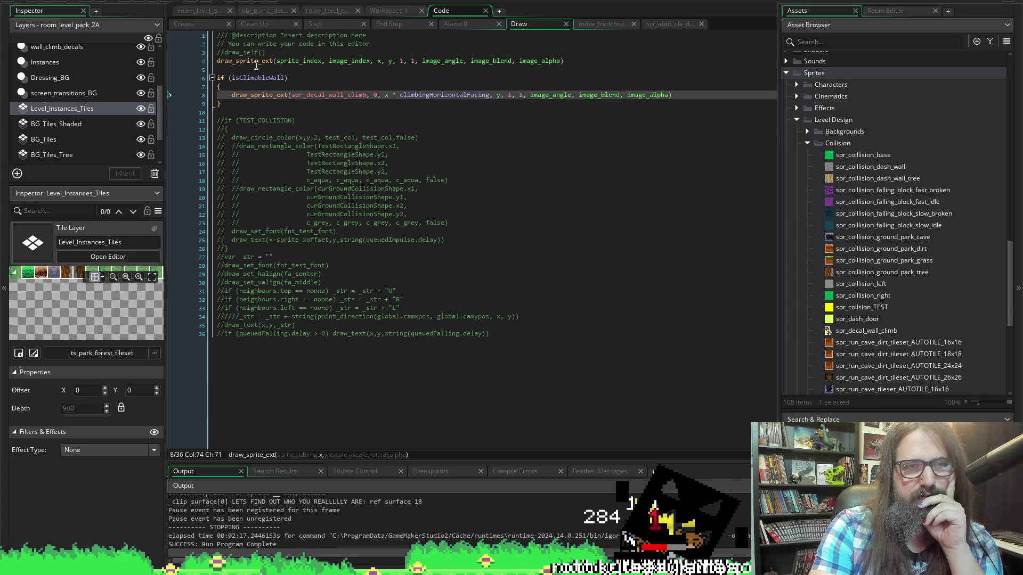
# Expand and review the neighbours struct and get_neighbours function in the Create event.
pyautogui.click(189, 23)
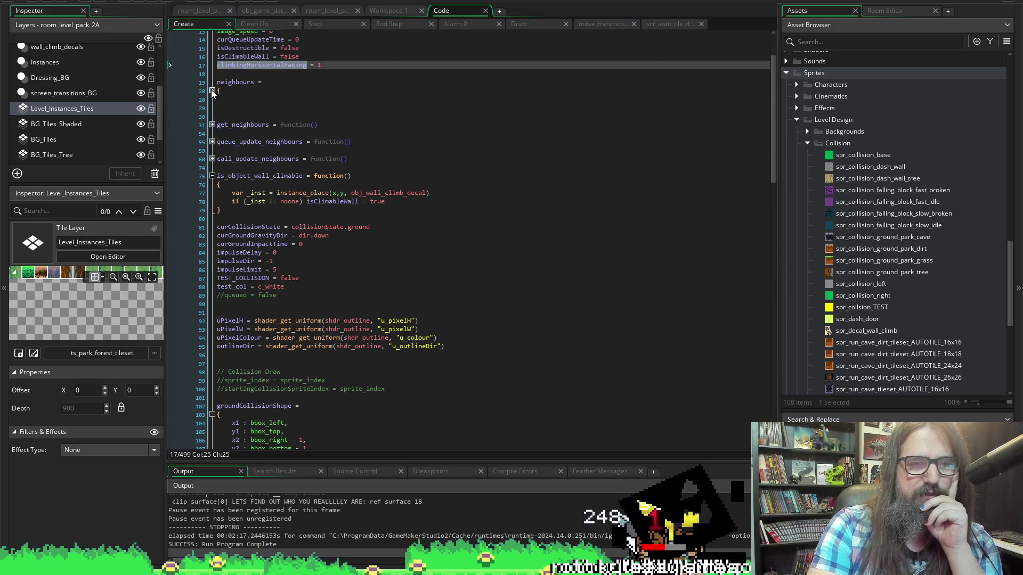
pyautogui.click(212, 91)
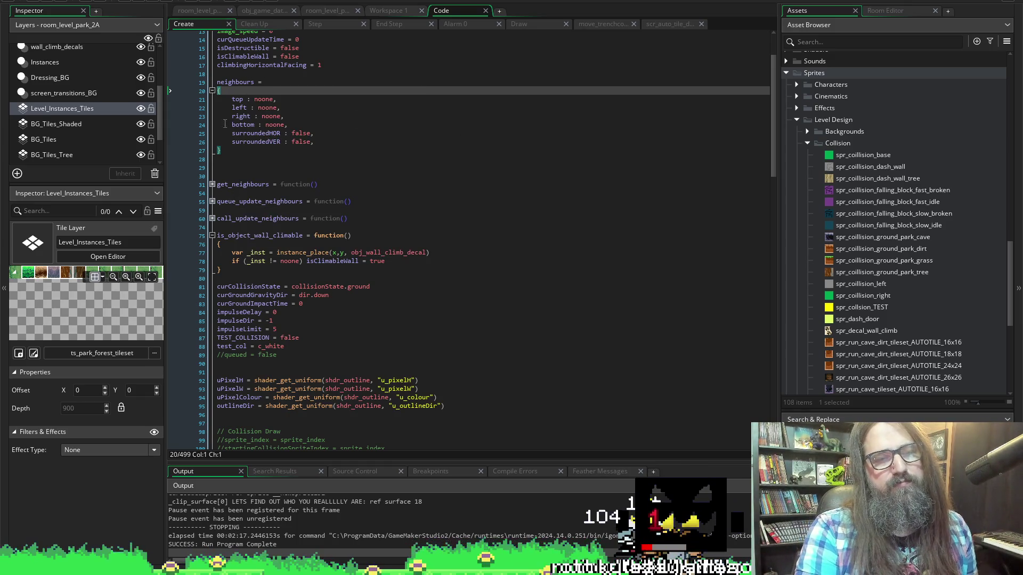
pyautogui.scroll(-2, 240, 129)
pyautogui.click(212, 142)
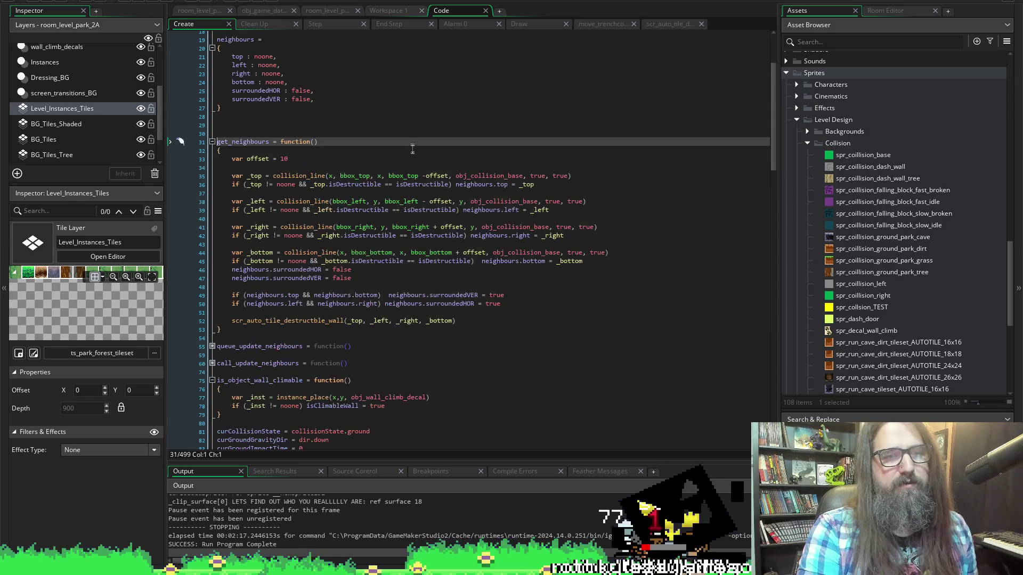
pyautogui.scroll(-5, 492, 272)
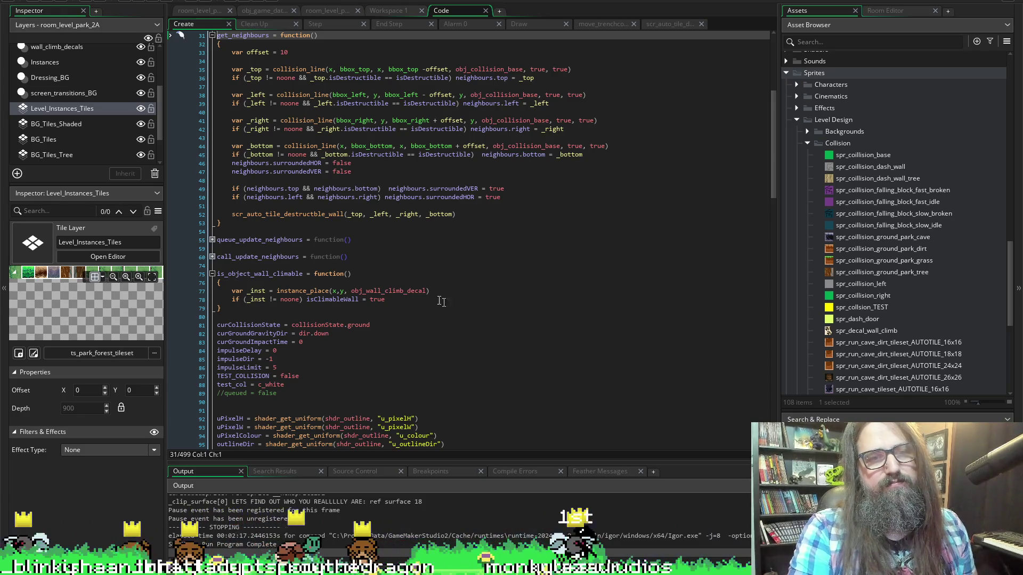
pyautogui.moveTo(361, 292)
pyautogui.click(212, 36)
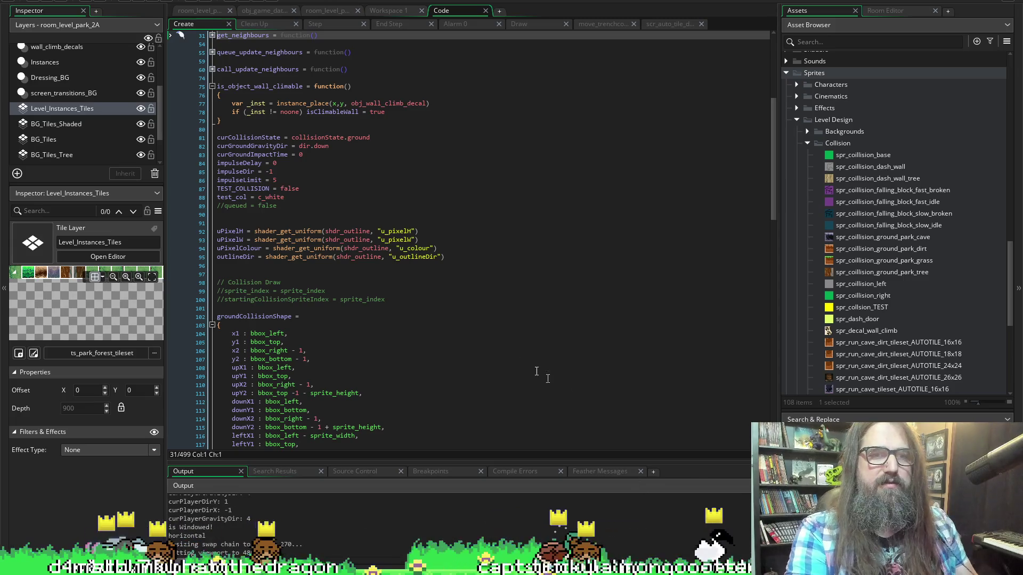
pyautogui.scroll(-7, 403, 269)
pyautogui.scroll(15, 262, 103)
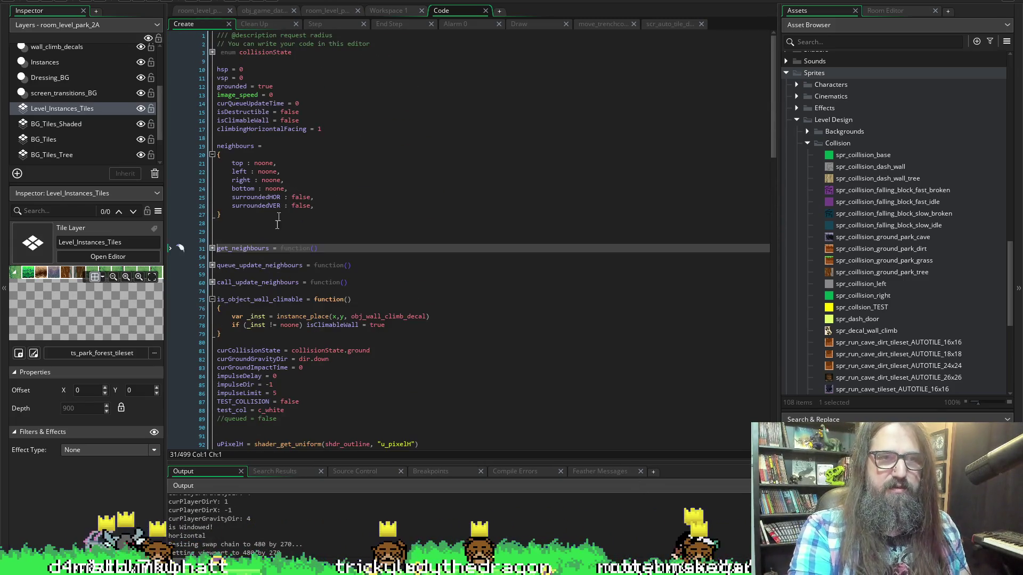
# Highlight the climbingHorizontalFacing declaration, then bring up the obj_collision_base workspace.
pyautogui.doubleClick(262, 129)
pyautogui.scroll(-5, 247, 176)
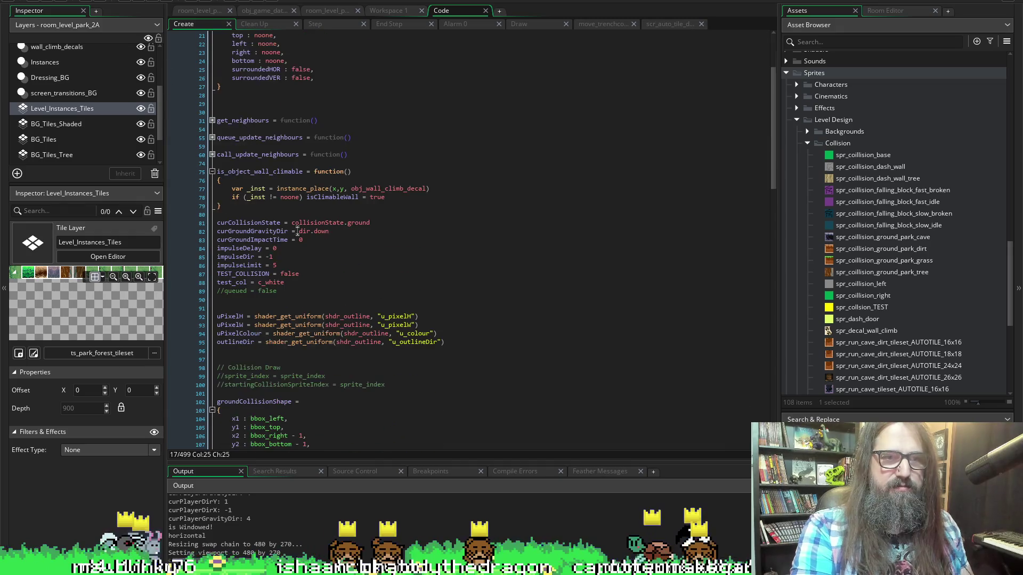
pyautogui.click(402, 12)
pyautogui.click(451, 10)
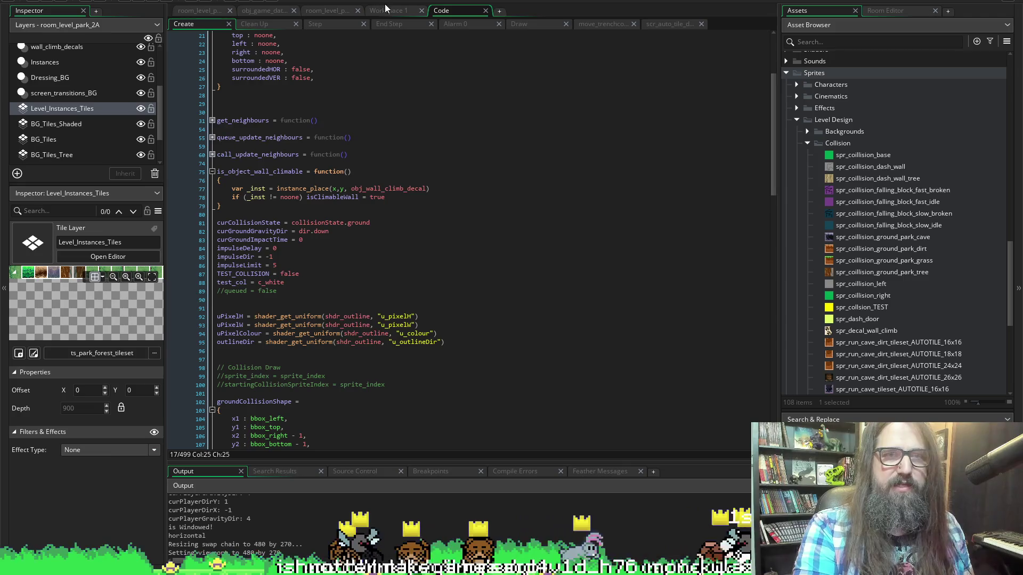
pyautogui.click(385, 6)
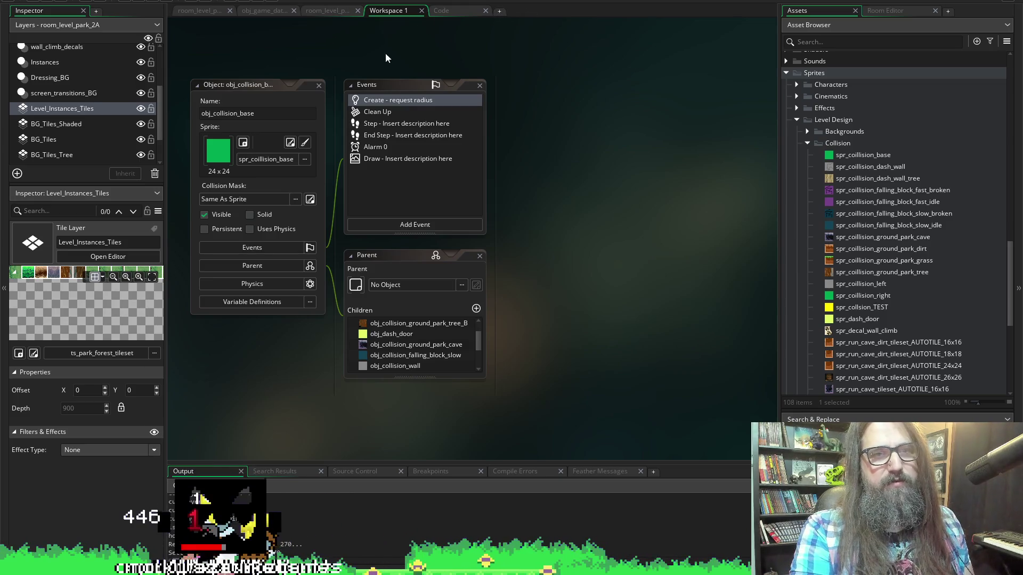
# Open room_level_park_2A in the room editor and pan over to a climbable wall.
pyautogui.click(449, 12)
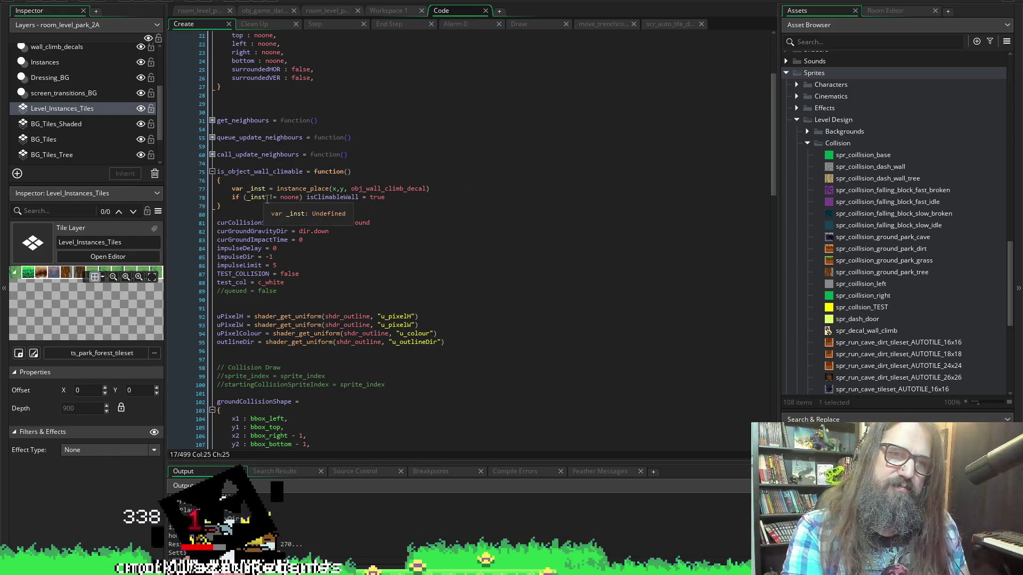
pyautogui.click(394, 11)
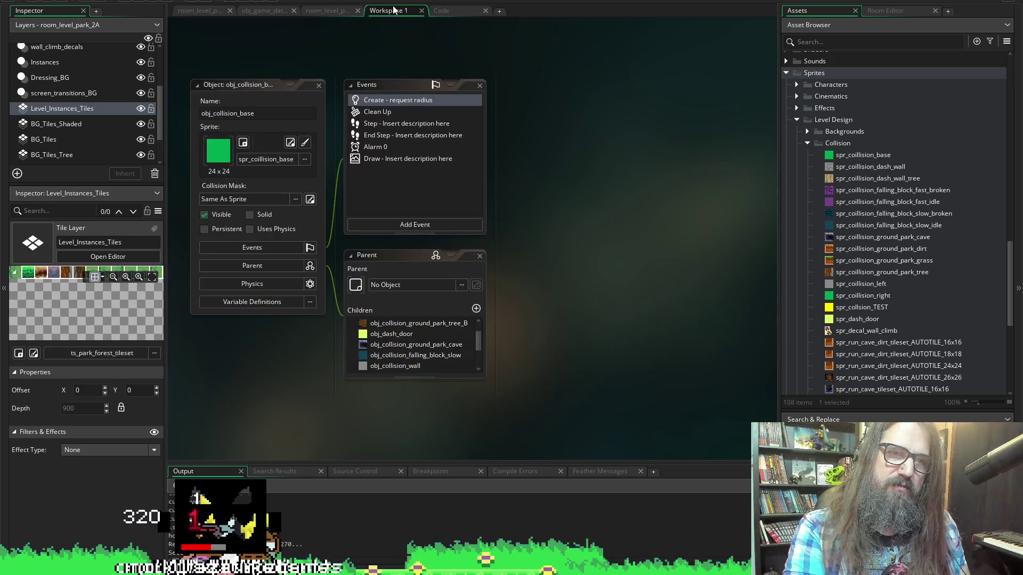
pyautogui.click(321, 11)
pyautogui.scroll(-2, 391, 184)
pyautogui.scroll(3, 409, 147)
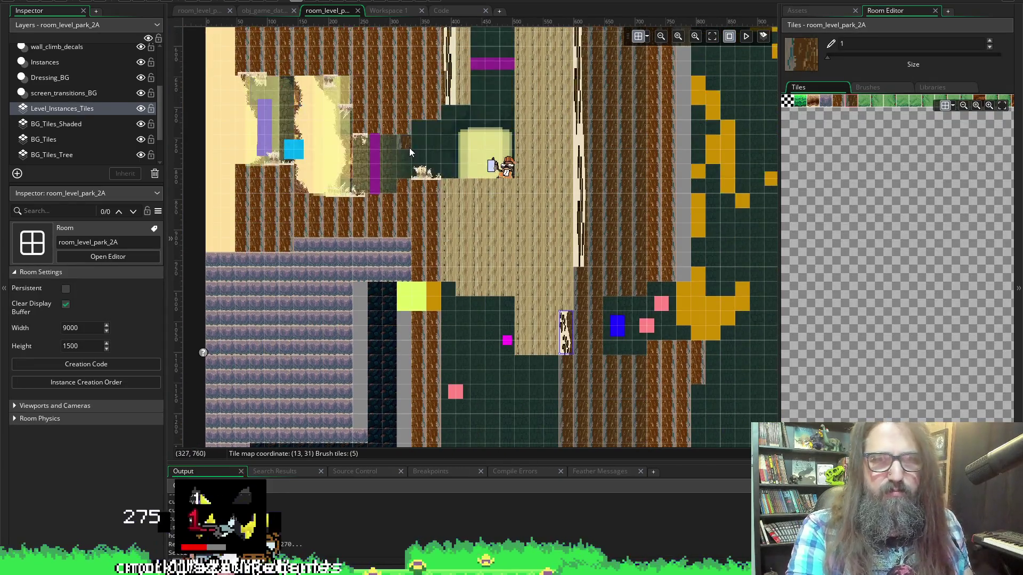
pyautogui.scroll(4, 409, 148)
pyautogui.keyDown('ctrl'); pyautogui.scroll(-1, 443, 204); pyautogui.keyUp('ctrl')
pyautogui.scroll(2, 445, 203)
pyautogui.scroll(1, 450, 317)
pyautogui.scroll(-3, 452, 301)
pyautogui.hscroll(-5, 454, 334)
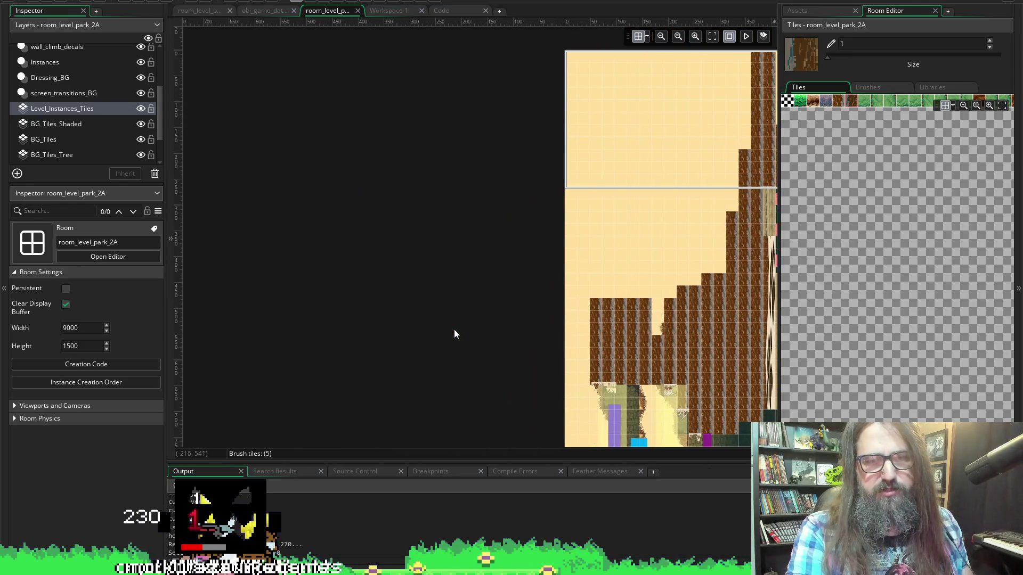
pyautogui.hscroll(5, 454, 335)
pyautogui.keyDown('ctrl'); pyautogui.scroll(3, 323, 310); pyautogui.keyUp('ctrl')
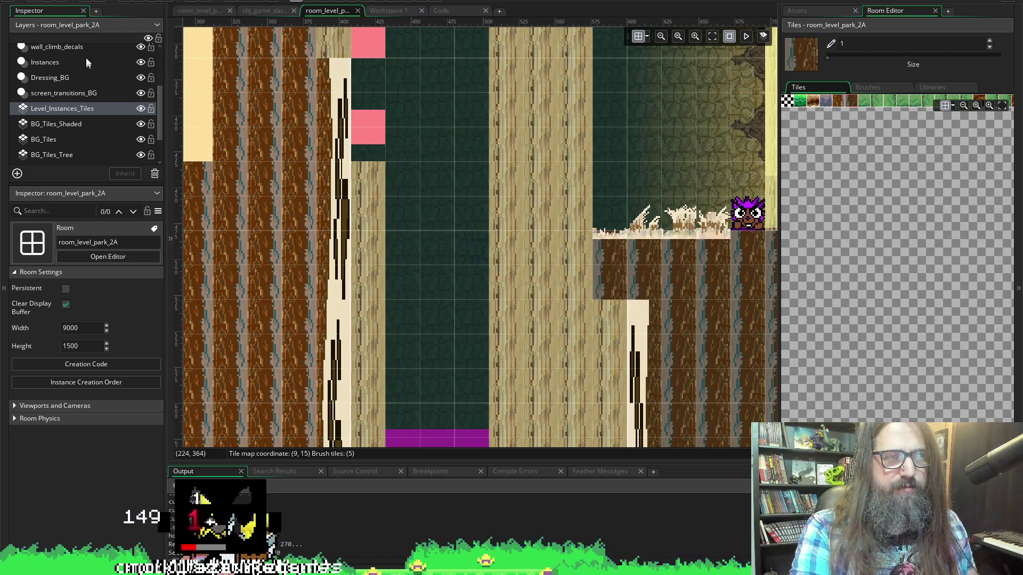
# Inspect a wall_climb_decals instance, whose Scale X is -1, then return to the Create code.
pyautogui.click(79, 47)
pyautogui.click(343, 138)
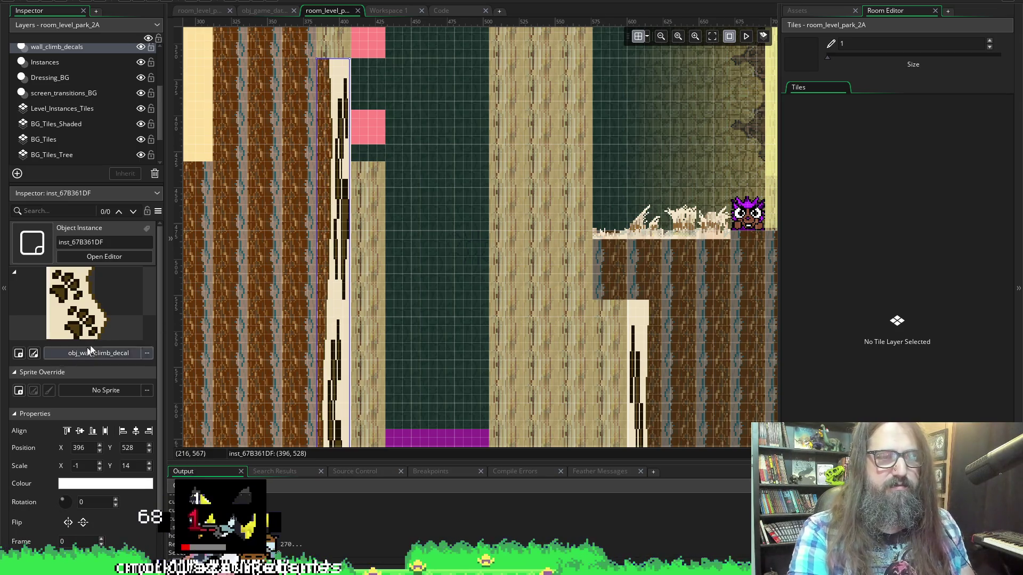
pyautogui.click(388, 11)
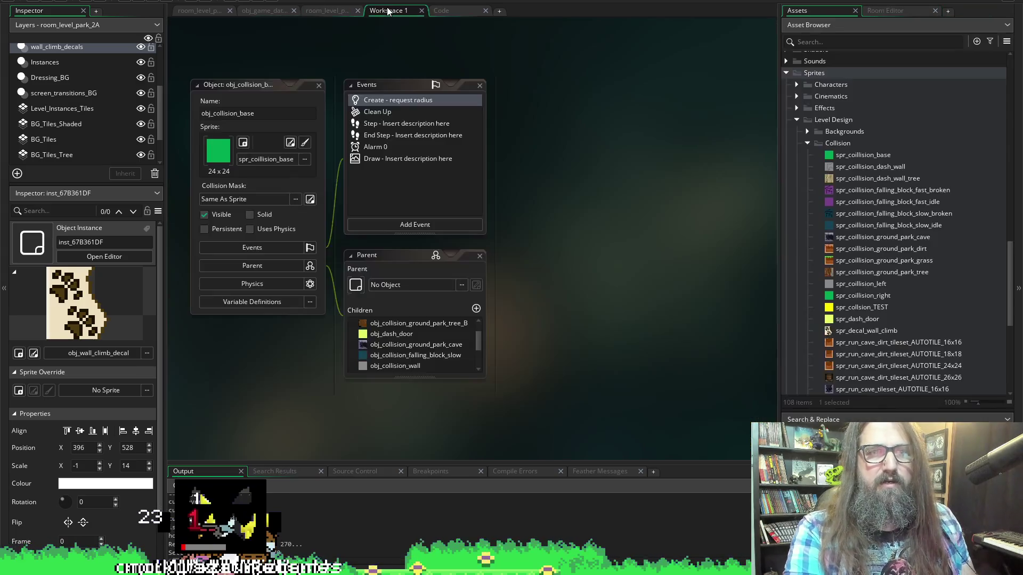
pyautogui.click(469, 13)
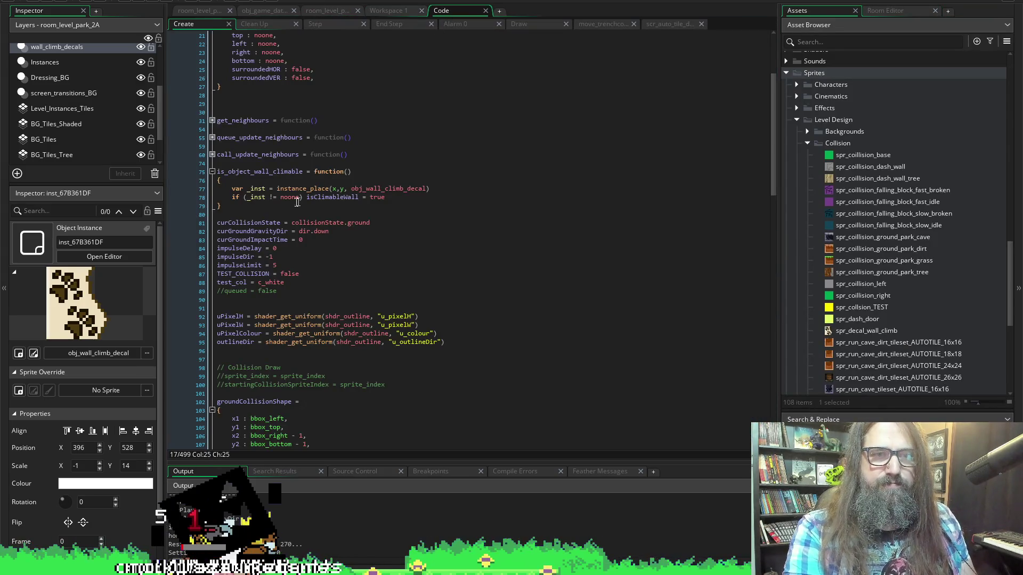
pyautogui.scroll(5, 301, 200)
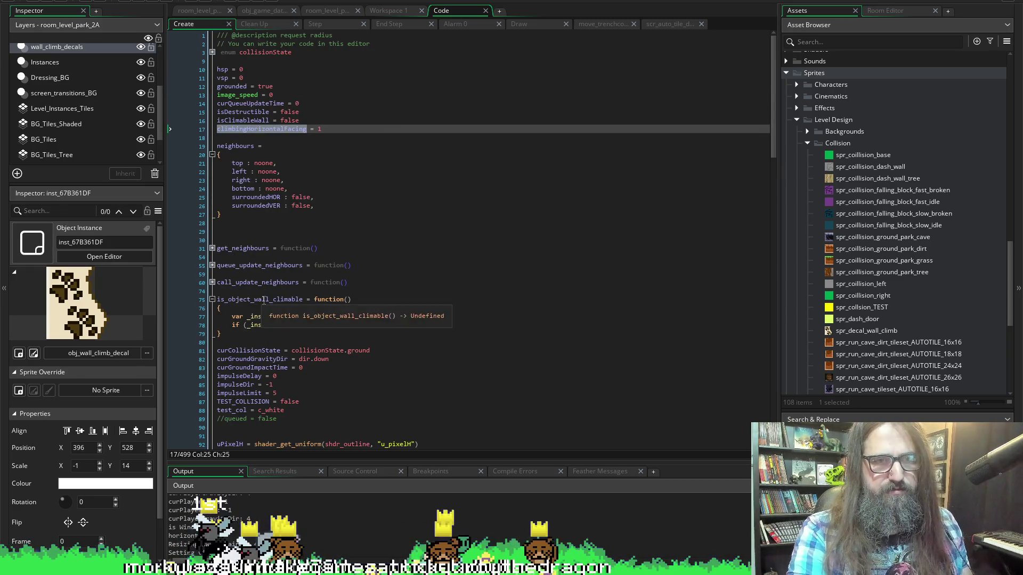
pyautogui.click(432, 316)
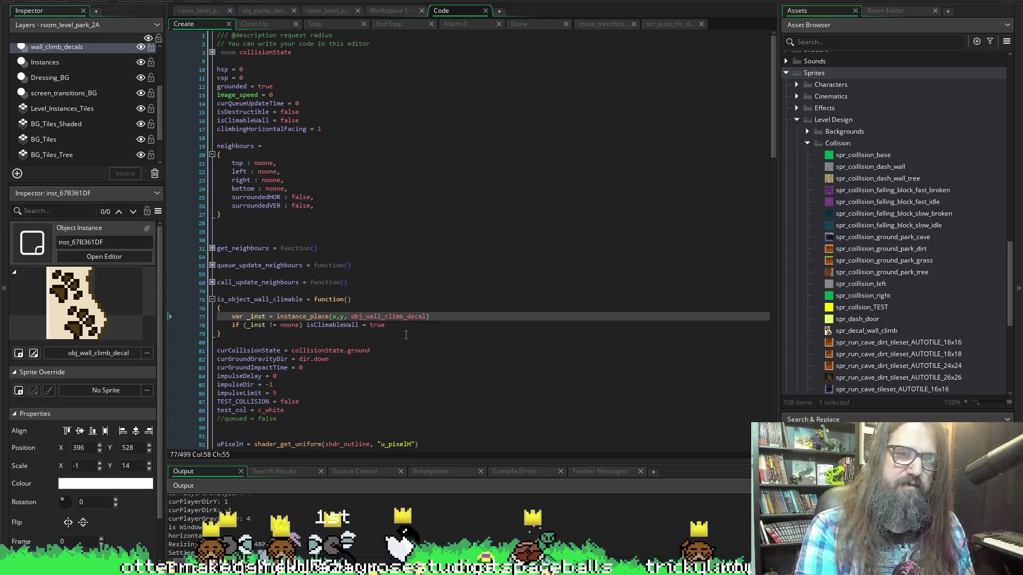
pyautogui.press('Down')
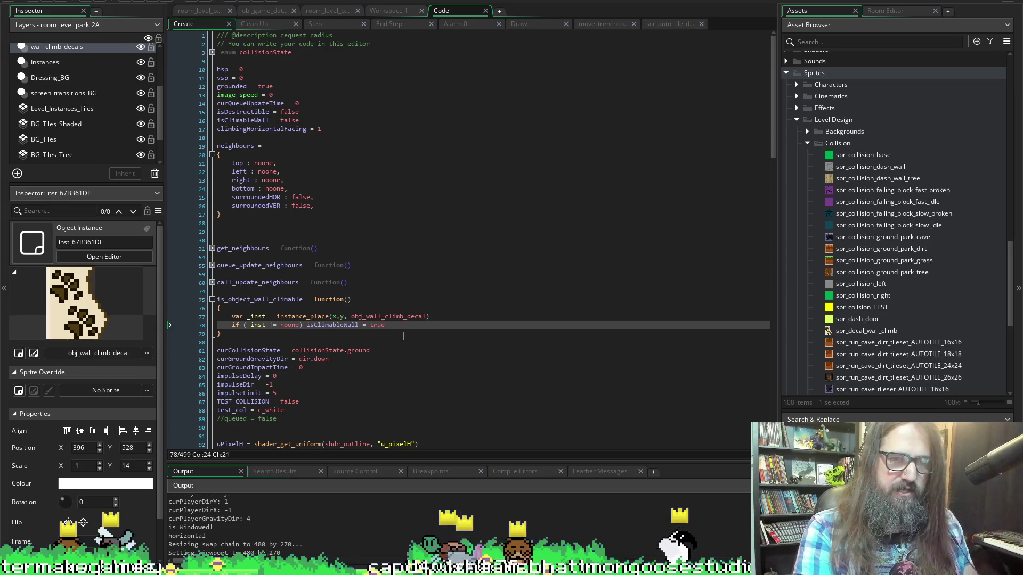
pyautogui.press('Return')
pyautogui.write('{')
pyautogui.press('Return')
pyautogui.press('End')
pyautogui.press('Return')
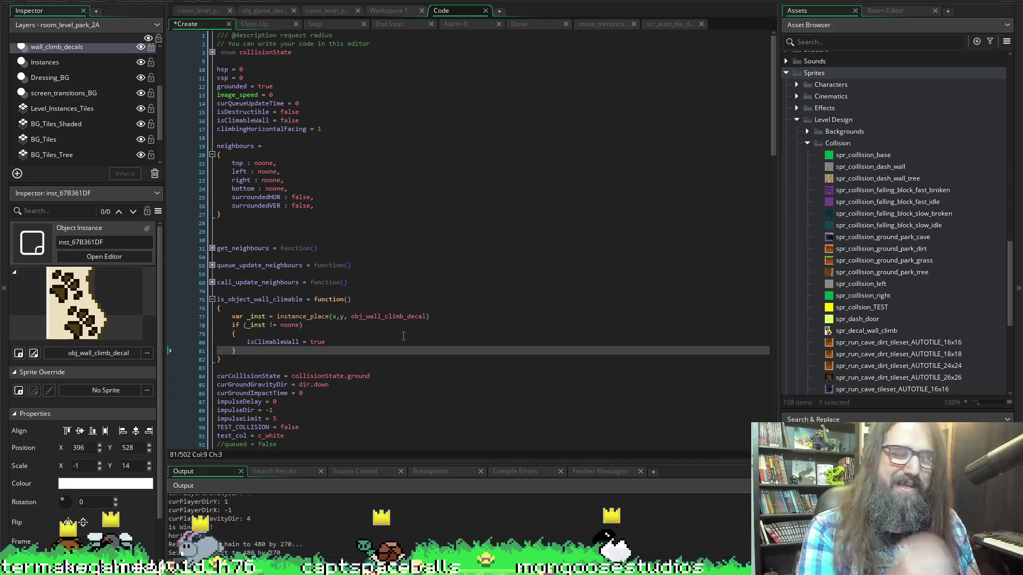
pyautogui.press('Up')
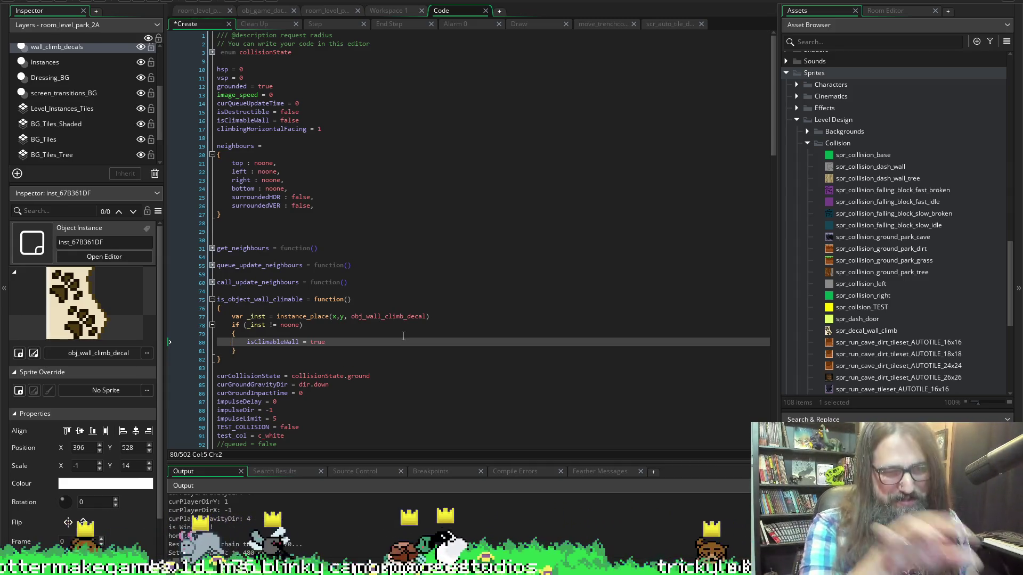
pyautogui.press('End')
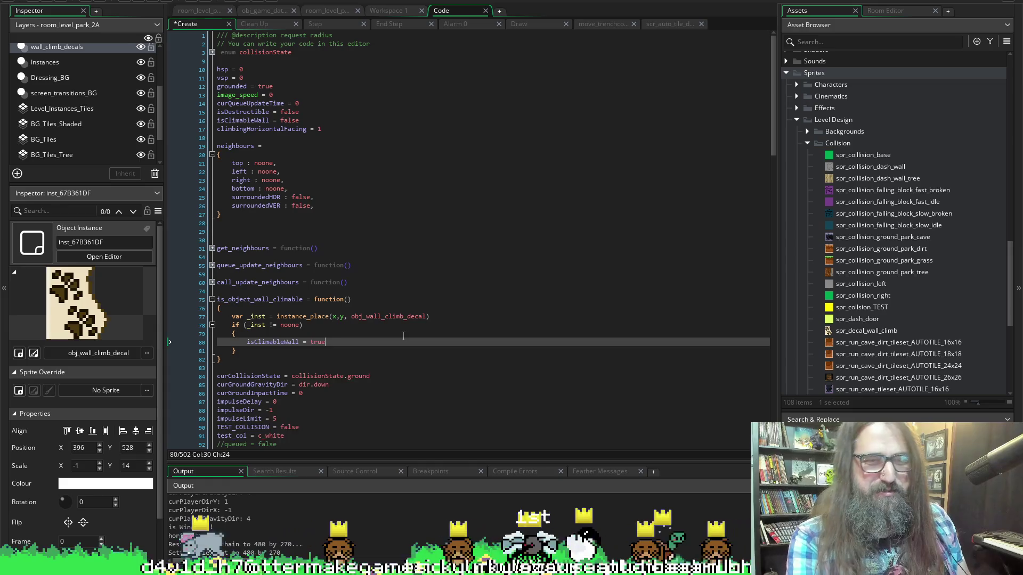
pyautogui.press('Return')
pyautogui.write('climbingHorizontalFacing')
pyautogui.hotkey('ctrl', 's')
pyautogui.write('=')
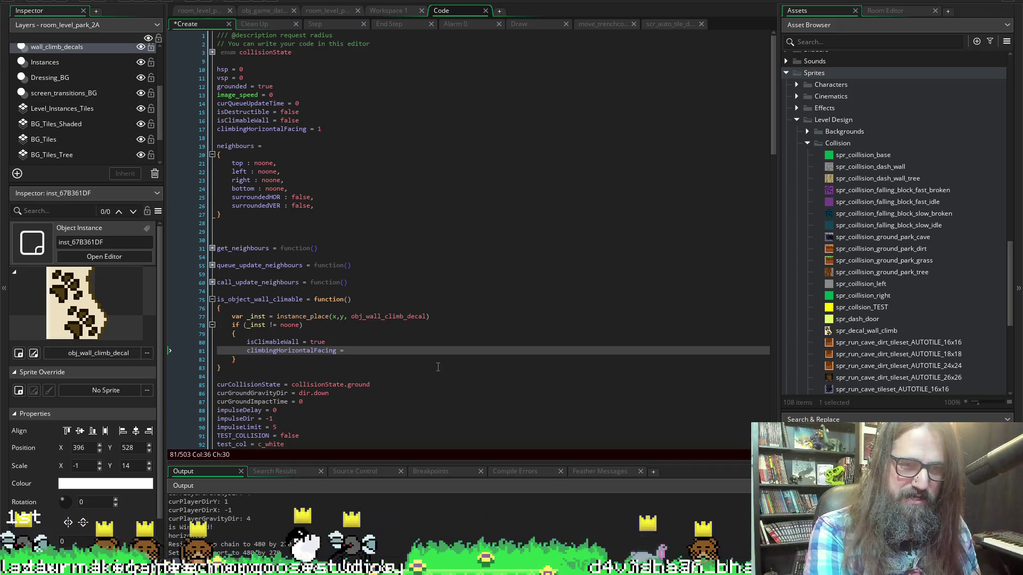
pyautogui.doubleClick(258, 325)
pyautogui.hotkey('ctrl', 'c')
pyautogui.click(373, 353)
pyautogui.hotkey('ctrl', 'v')
pyautogui.write('.x')
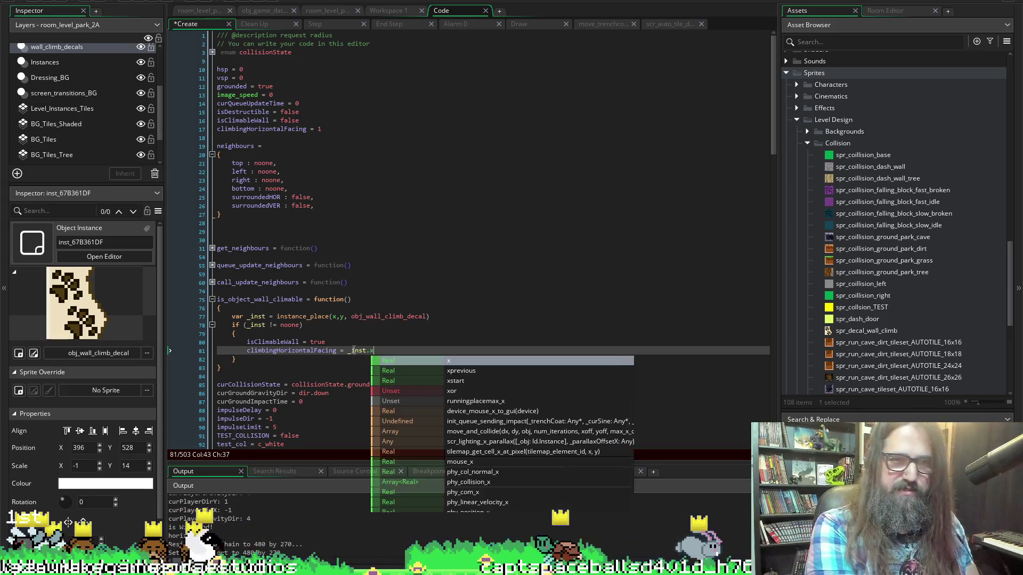
pyautogui.write('sc')
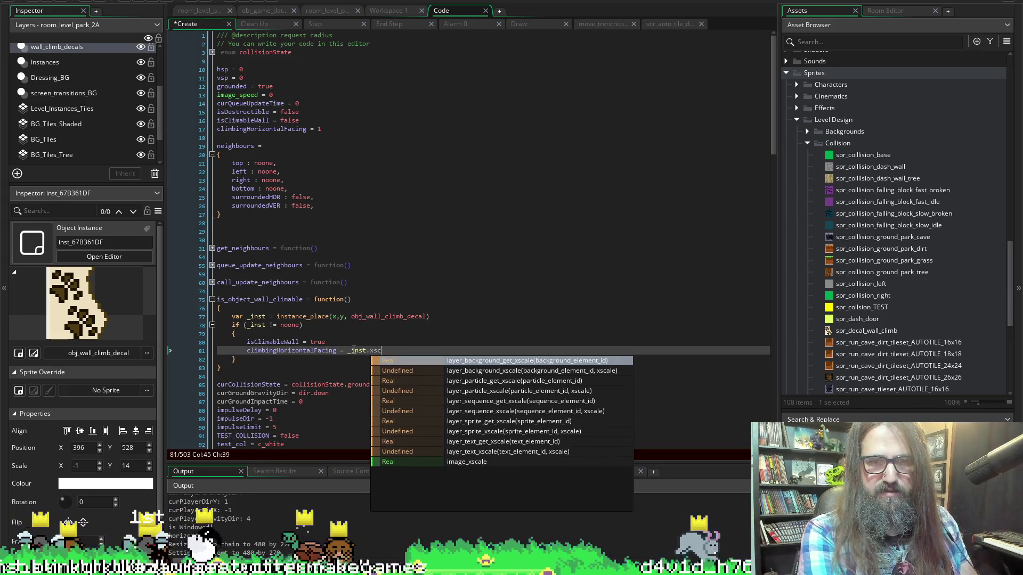
pyautogui.press('Down')
pyautogui.press('Down')
pyautogui.press('Down')
pyautogui.press('Return')
pyautogui.hotkey('ctrl', 's')
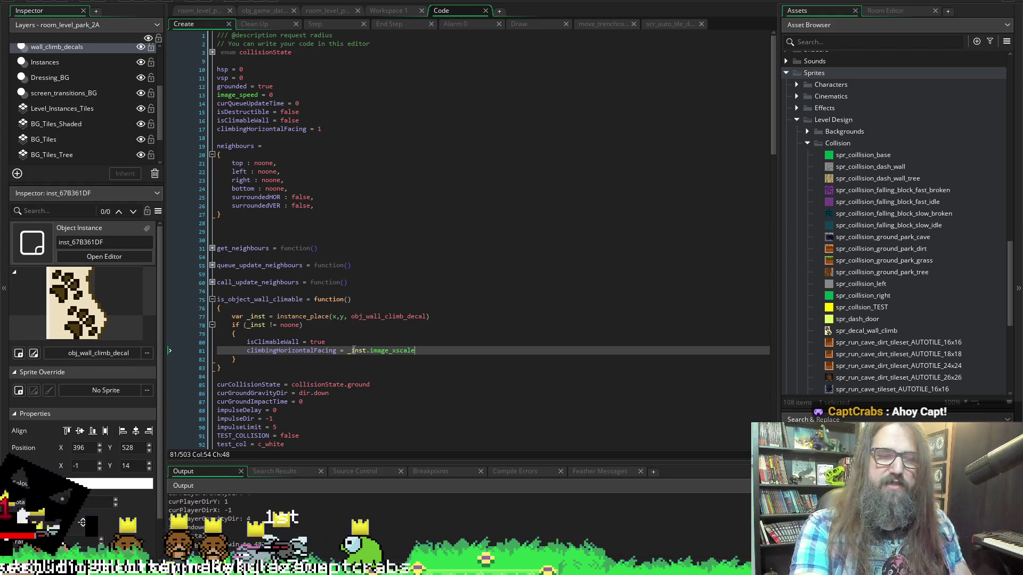
pyautogui.doubleClick(290, 350)
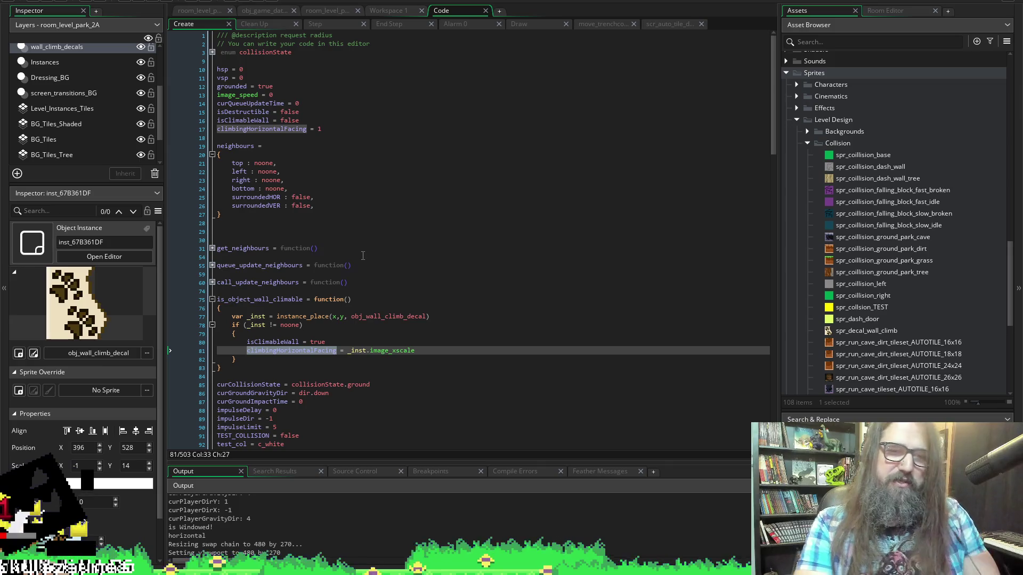
pyautogui.click(308, 365)
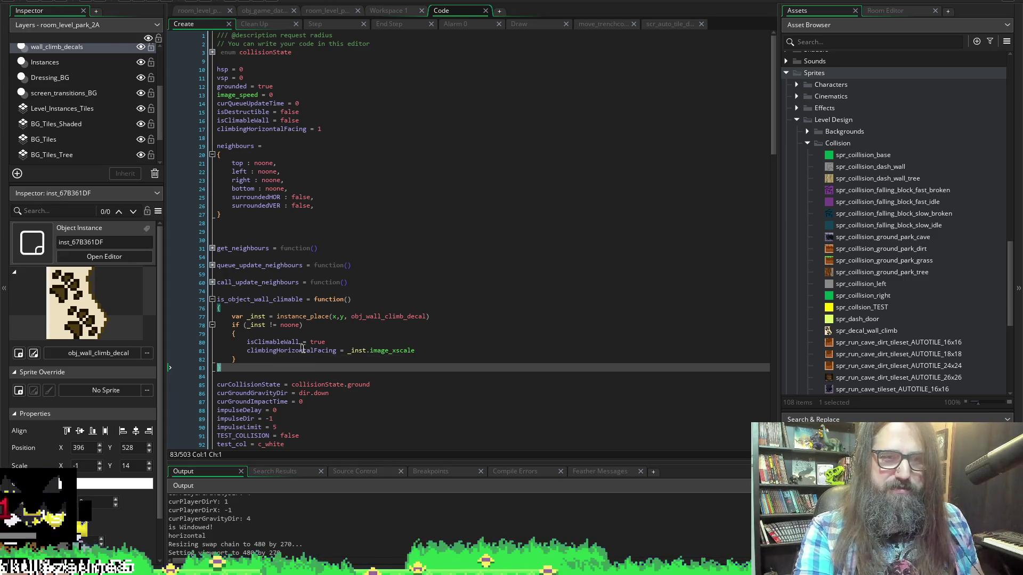
pyautogui.doubleClick(294, 350)
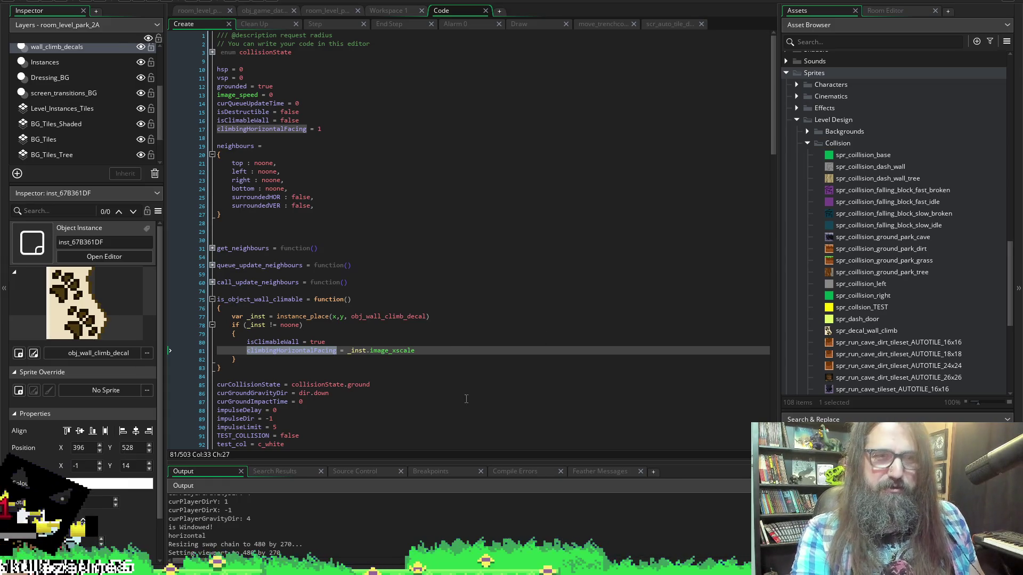
# Move climbingHorizontalFacing from the x position into draw_sprite_ext's xscale argument and run the game.
pyautogui.click(524, 28)
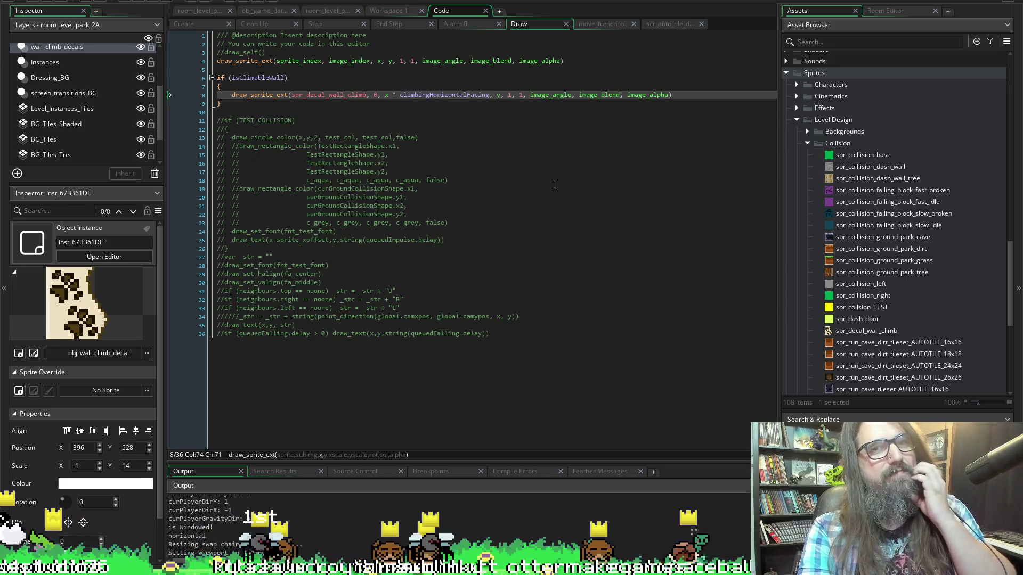
pyautogui.hotkey('ctrl', 'BackSpace')
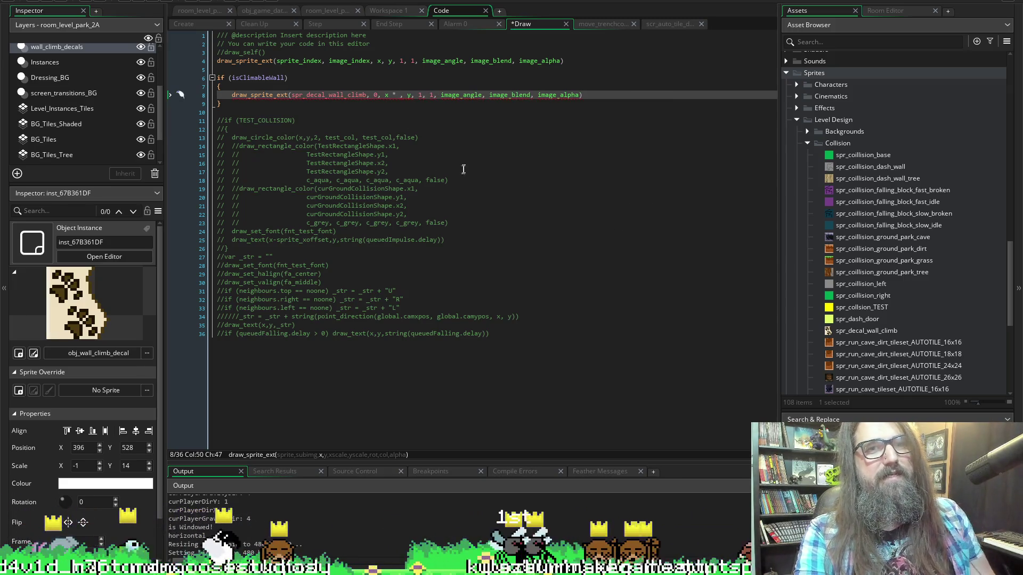
pyautogui.press('BackSpace')
pyautogui.press('BackSpace')
pyautogui.press('BackSpace')
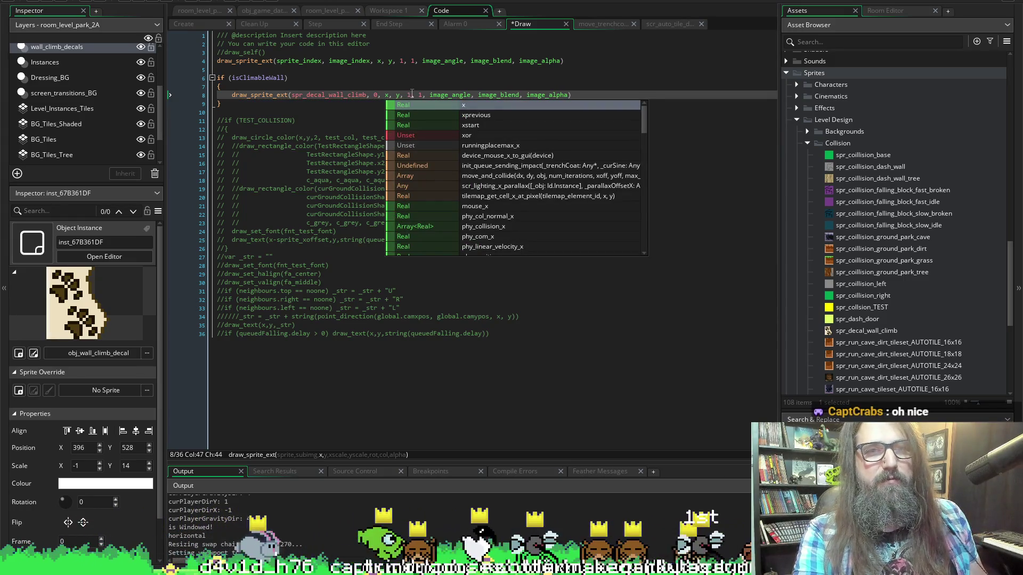
pyautogui.click(409, 95)
pyautogui.hotkey('ctrl', 'z')
pyautogui.hotkey('ctrl', 'z')
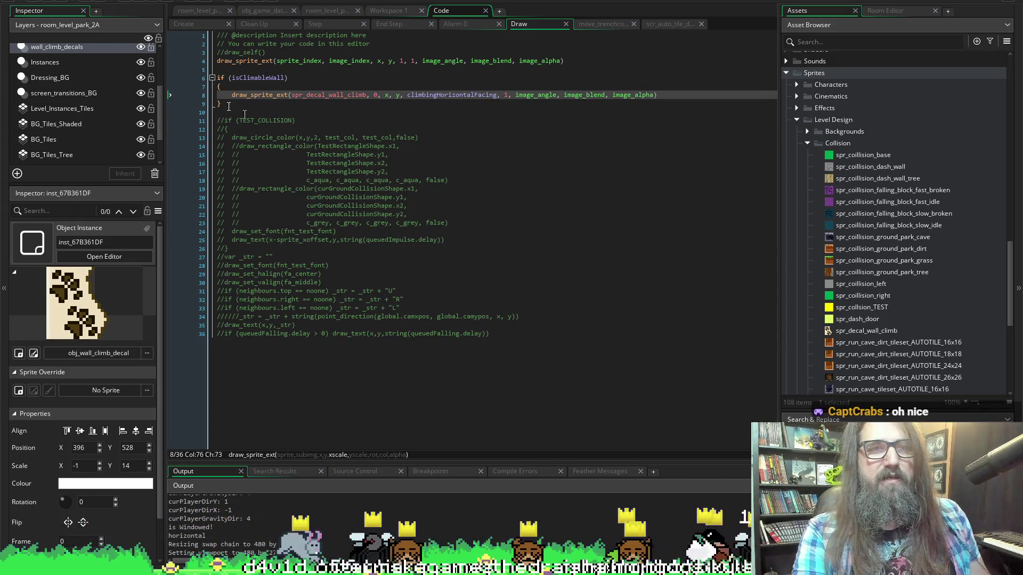
pyautogui.click(141, 2)
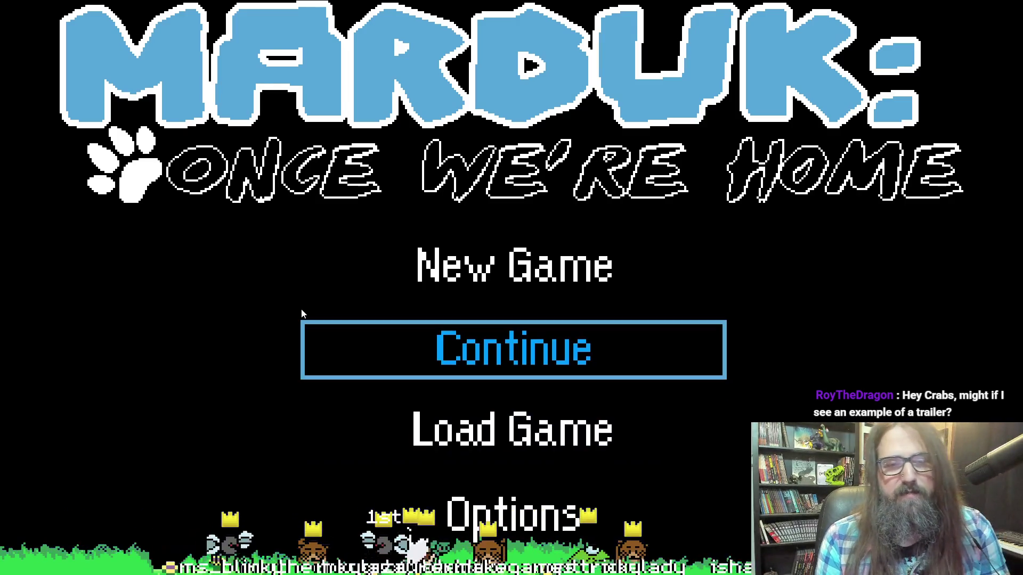
# Continue the saved game to check the flipped climb decal in the level.
pyautogui.press('Return')
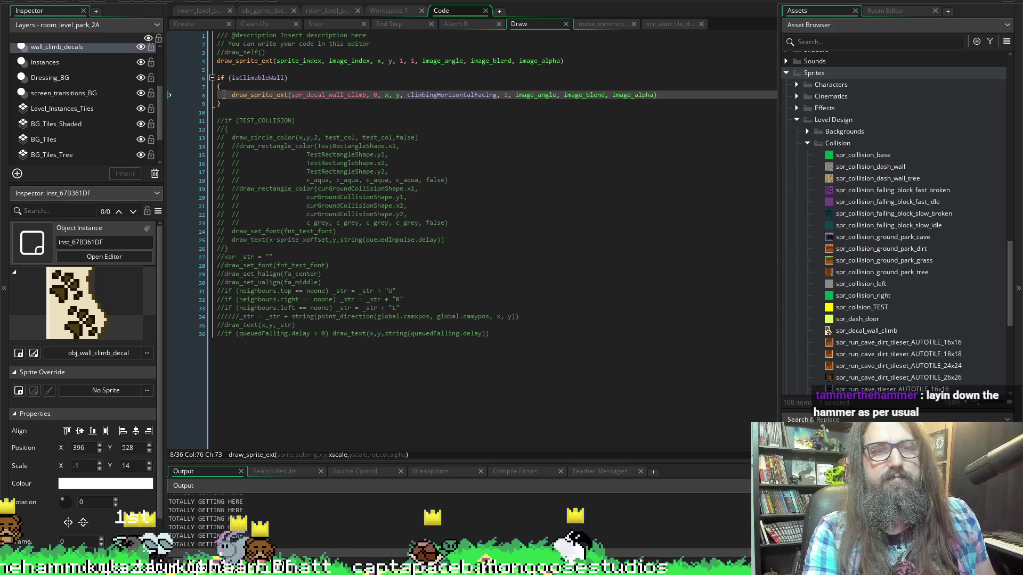
# Select and deselect the isClimbableWall draw block, then collapse the Collision sprites folder.
pyautogui.moveTo(225, 103); pyautogui.dragTo(224, 61)
pyautogui.click(218, 112)
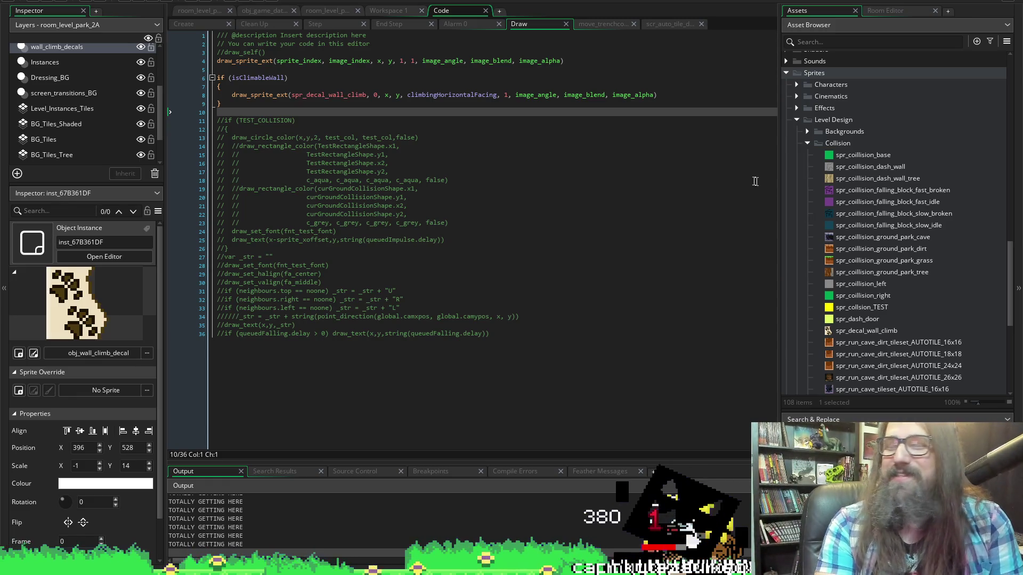
pyautogui.click(805, 143)
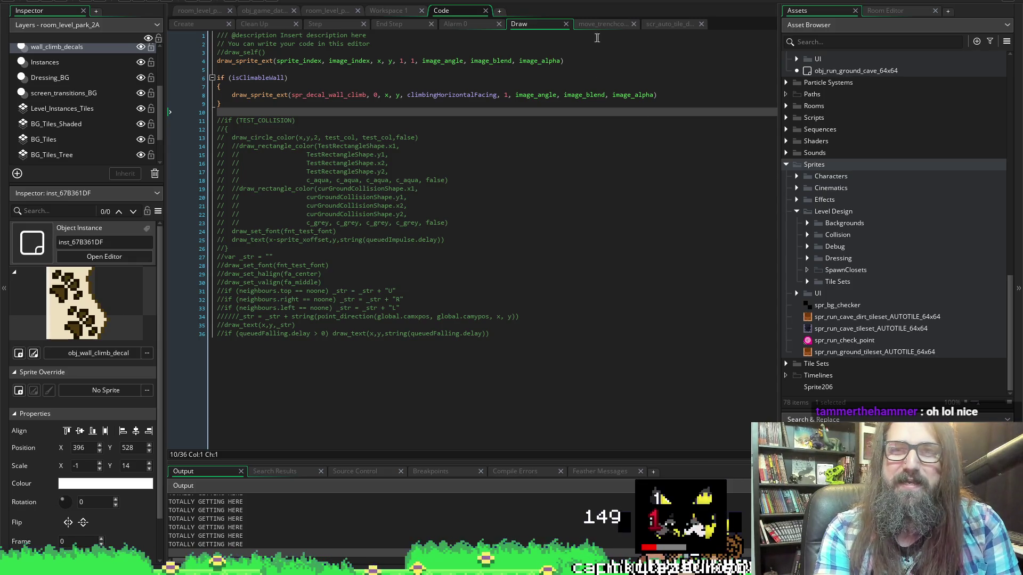
# In Workspace 1, open obj_dash_door_wall_tree from Objects > Collision in the Asset Browser.
pyautogui.click(408, 13)
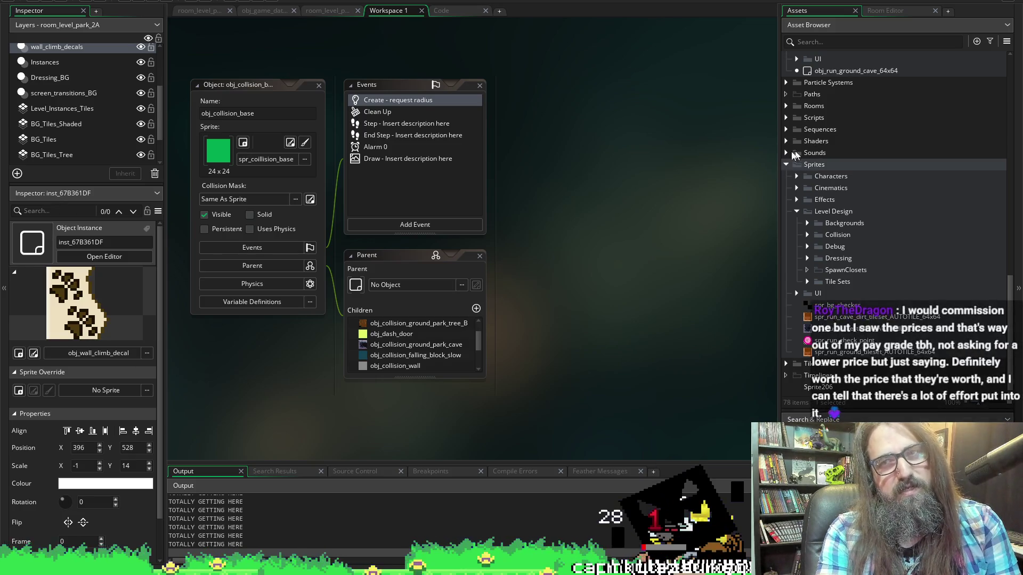
pyautogui.scroll(10, 877, 167)
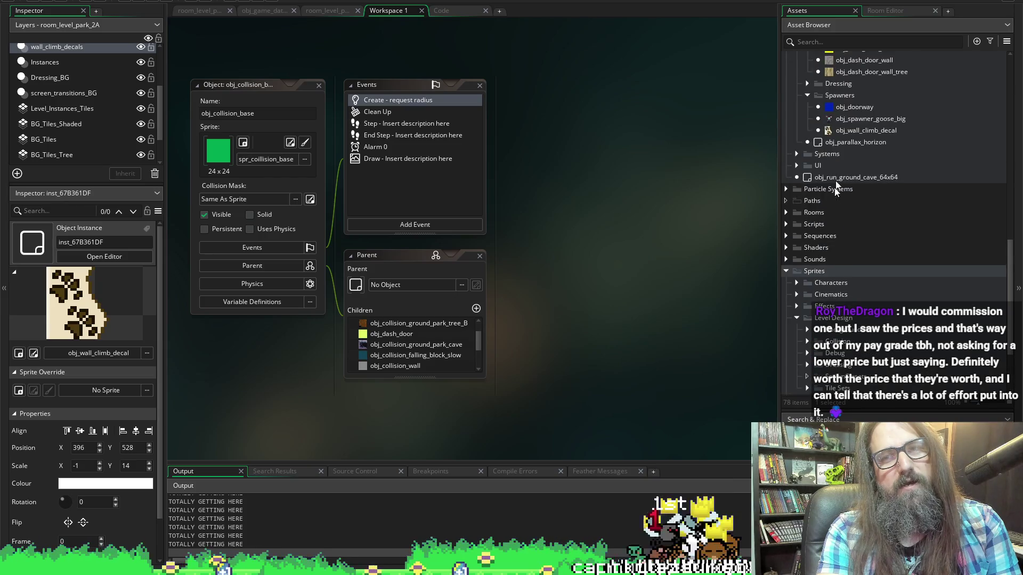
pyautogui.scroll(-3, 908, 283)
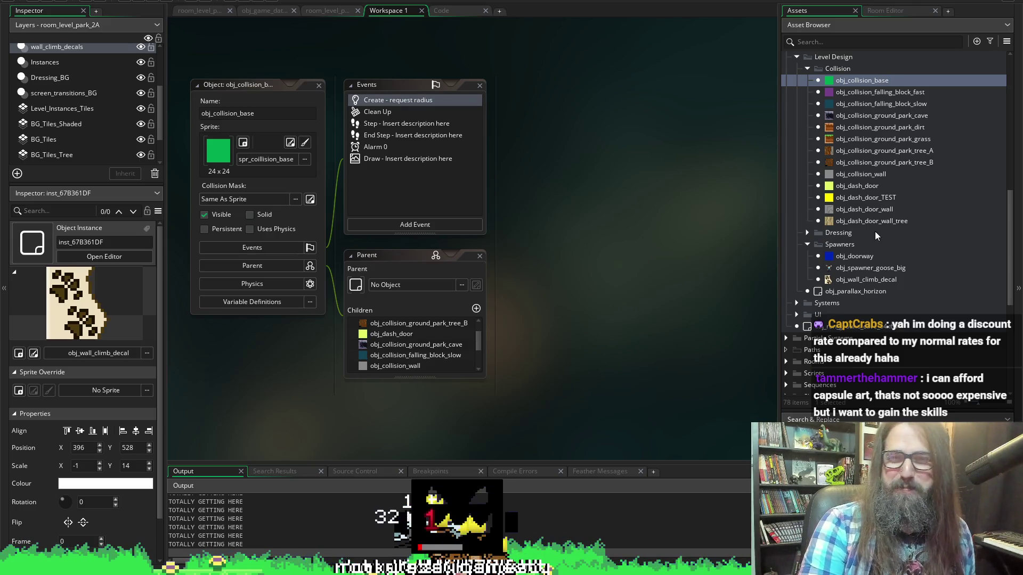
pyautogui.doubleClick(865, 219)
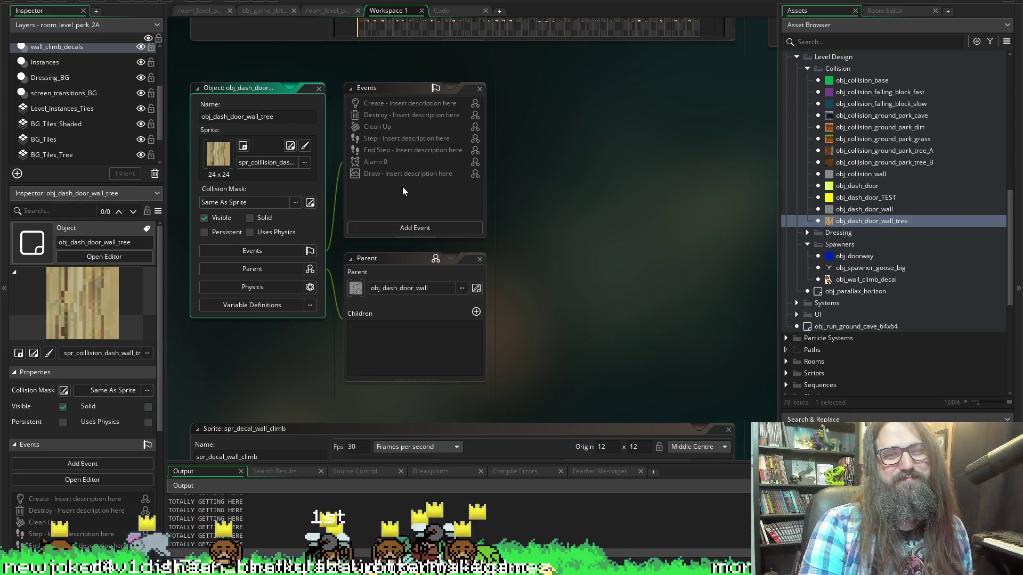
# Open the parent obj_dash_door_wall object with its Destroy event code.
pyautogui.doubleClick(843, 213)
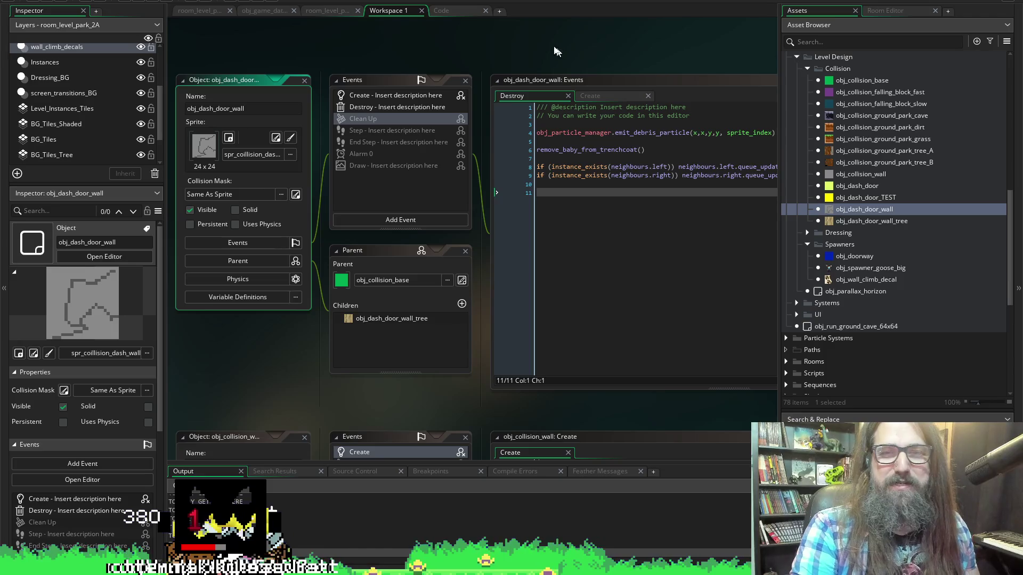
# Show obj_dash_door_wall's Create code setting isClimableWall true, and open parent obj_collision_base.
pyautogui.hscroll(3, 554, 42)
pyautogui.hscroll(1, 556, 45)
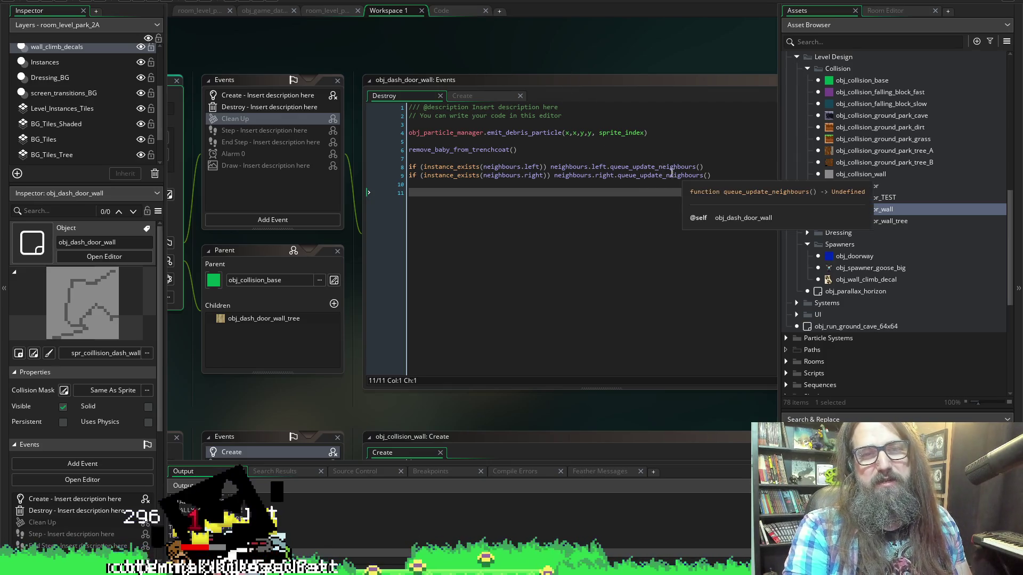
pyautogui.click(280, 97)
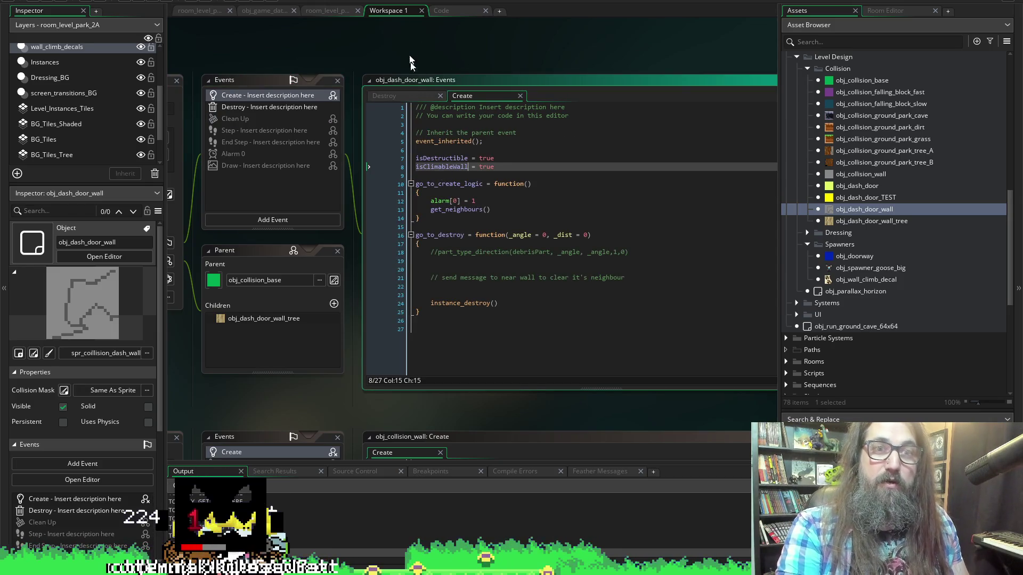
pyautogui.hotkey('ctrl', 't')
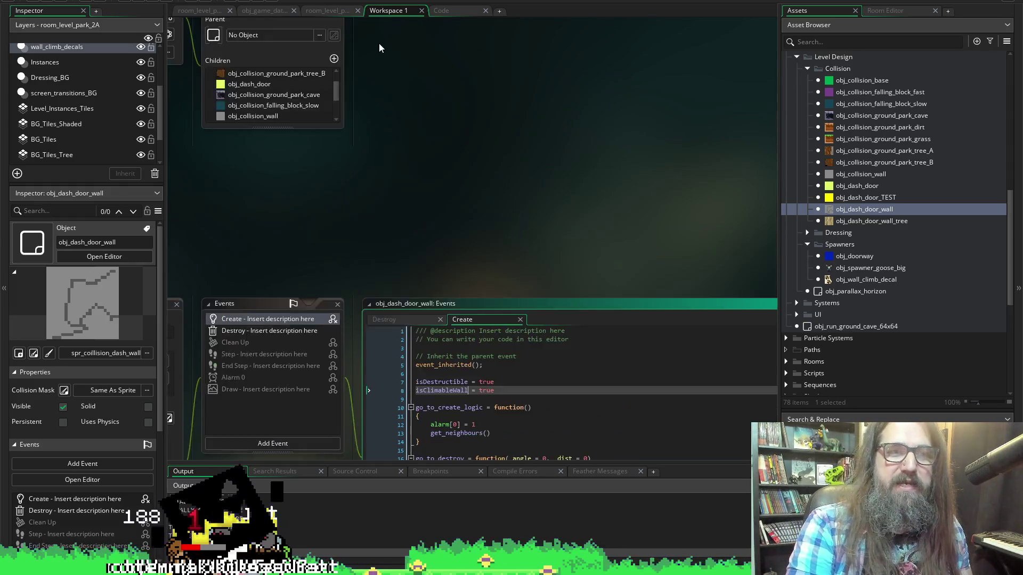
pyautogui.press('Return')
pyautogui.click(430, 248)
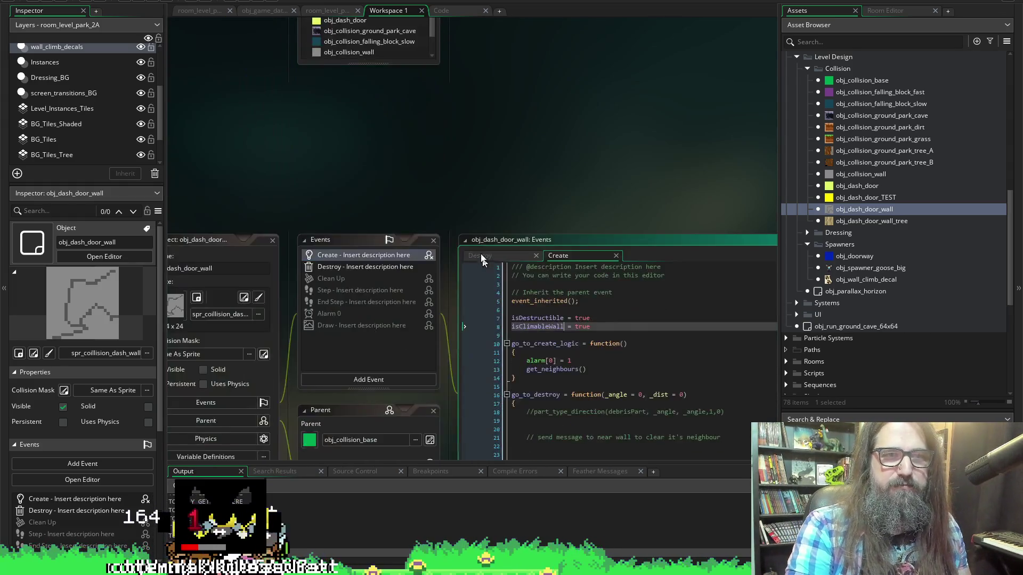
# From the collision wall's Create code, jump to the auto-tile script's definition.
pyautogui.click(443, 11)
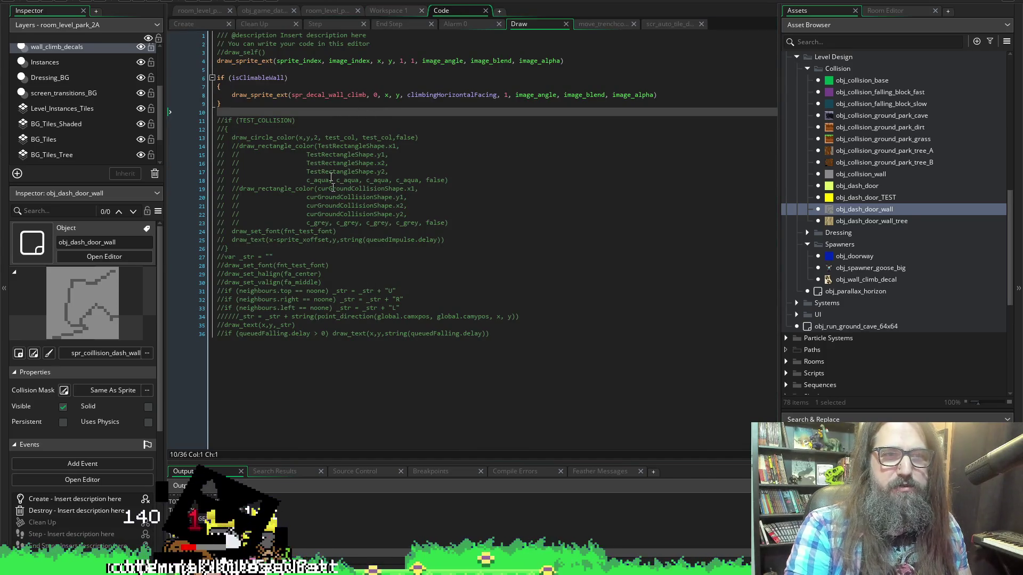
pyautogui.click(189, 24)
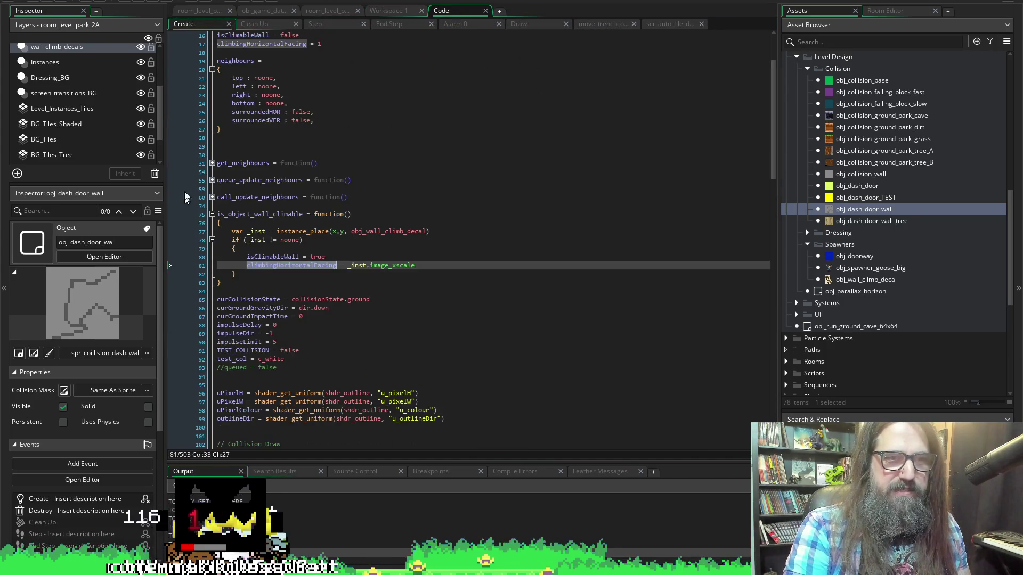
pyautogui.click(212, 163)
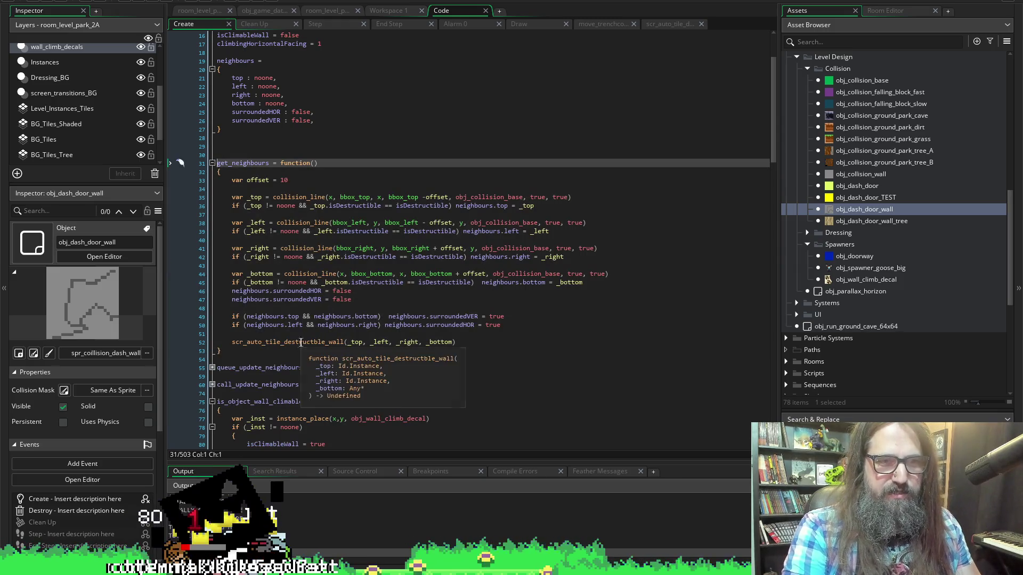
pyautogui.click(297, 343)
pyautogui.press('F12')
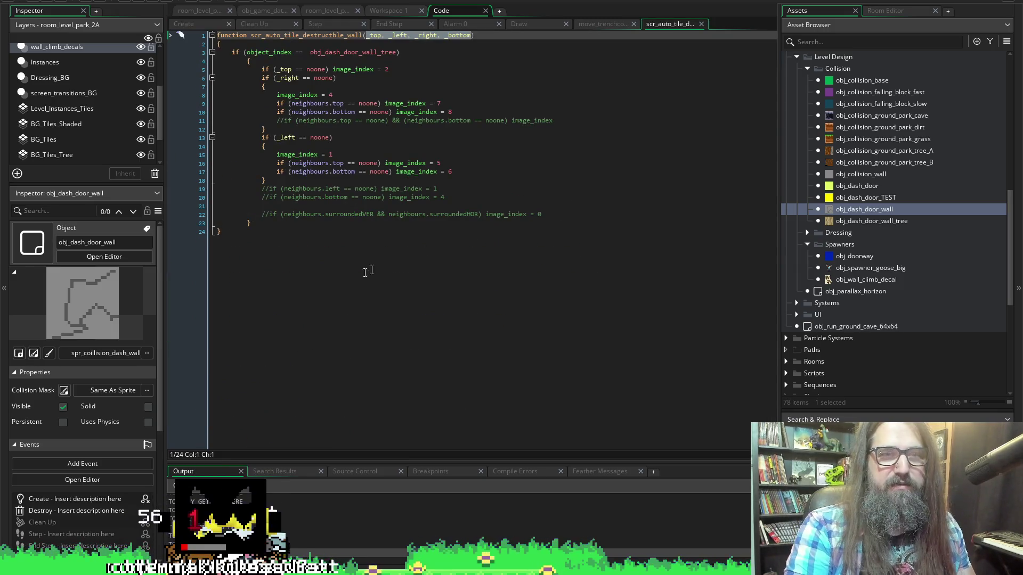
pyautogui.click(358, 275)
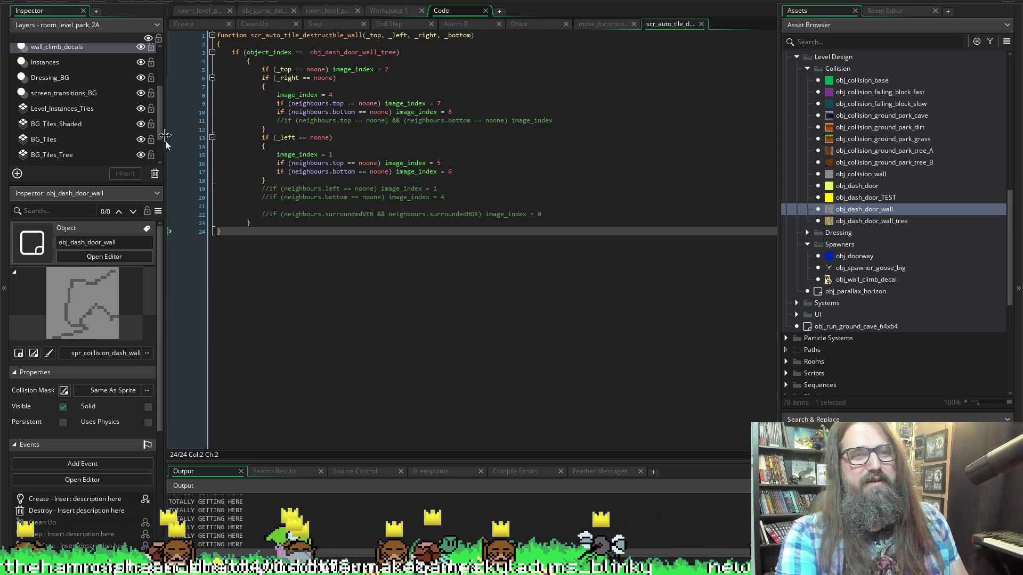
# Inspect the right-neighbour image_index frame assignments, then return to the wall's Draw event code.
pyautogui.click(229, 52)
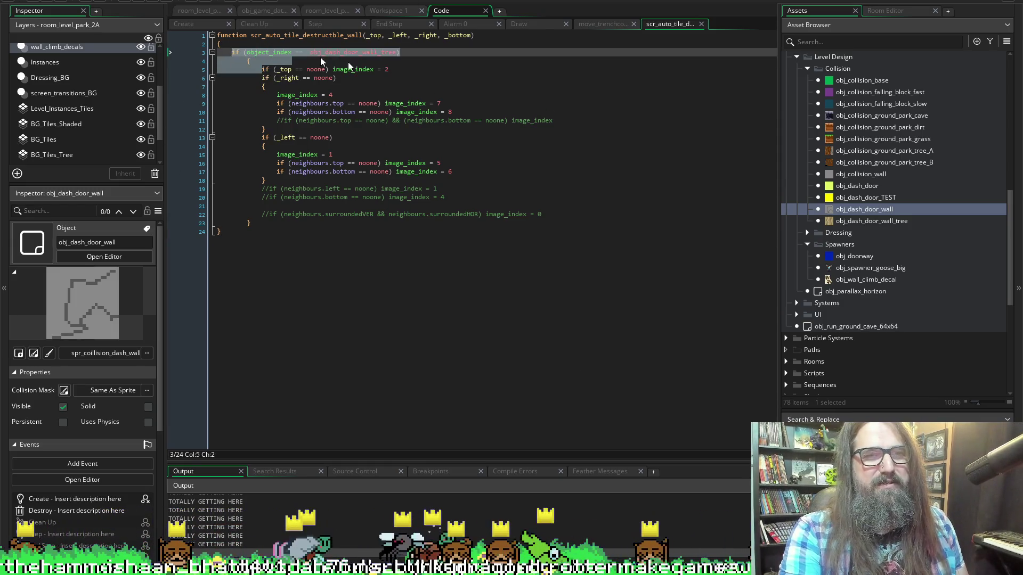
pyautogui.click(480, 78)
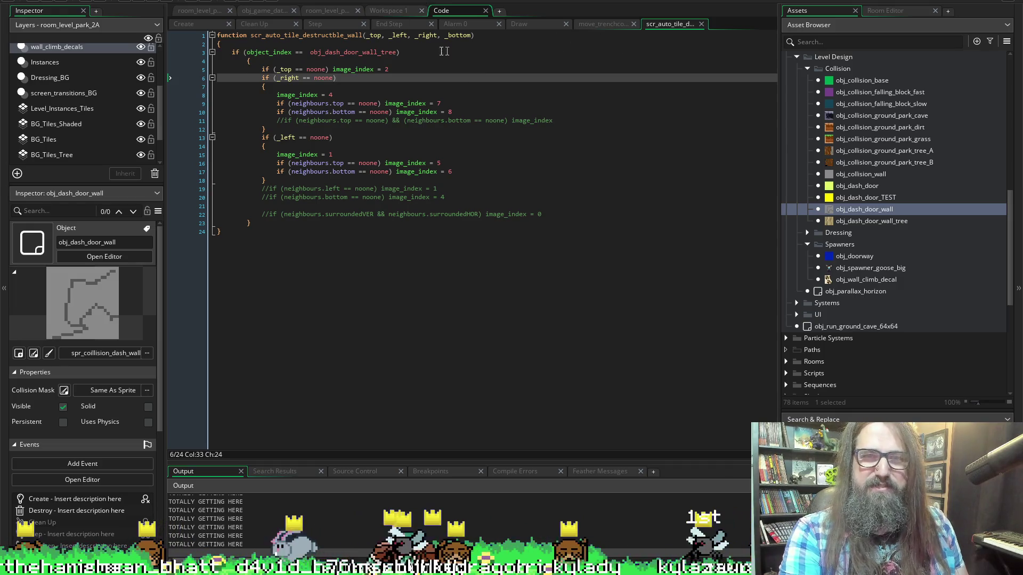
pyautogui.click(520, 24)
pyautogui.click(622, 103)
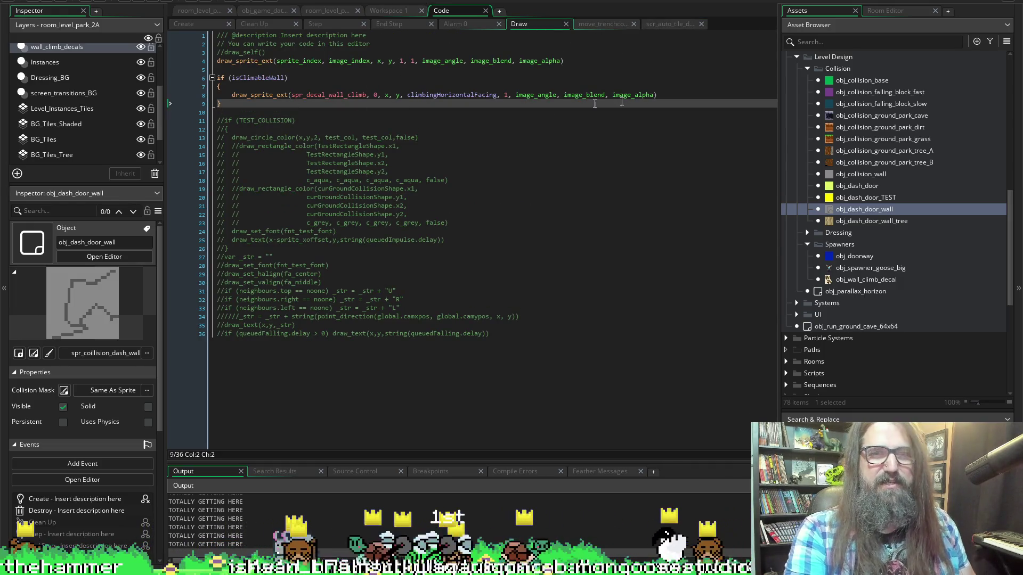
# Insert 'if (object_index == obj_dash_door_wall_tree)' with an opening brace above the decal draw call.
pyautogui.click(701, 96)
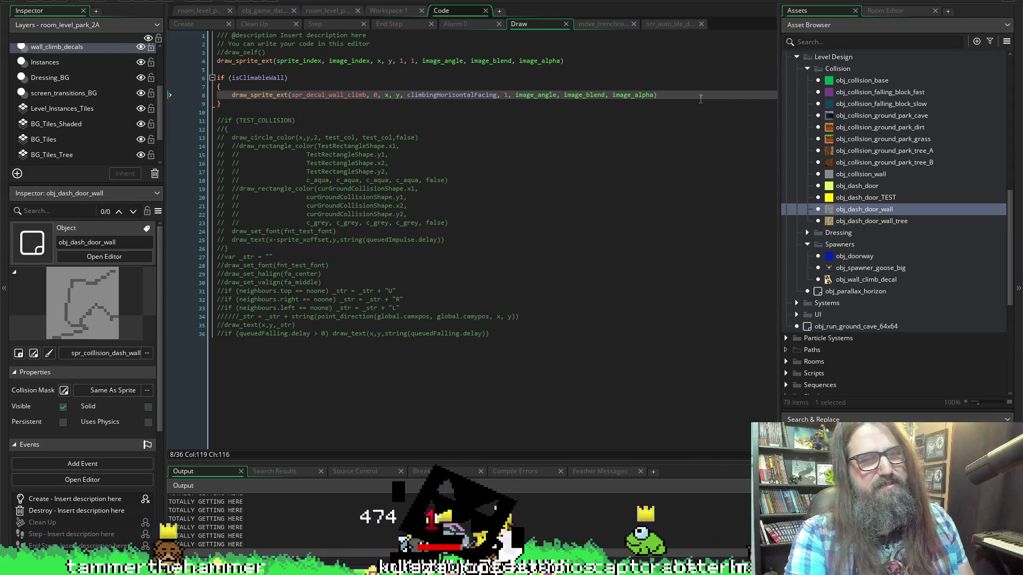
pyautogui.press('Home')
pyautogui.write('if (object_index ==  obj_dash_door_wall_tree)')
pyautogui.press('Return')
pyautogui.write('{')
pyautogui.press('Return')
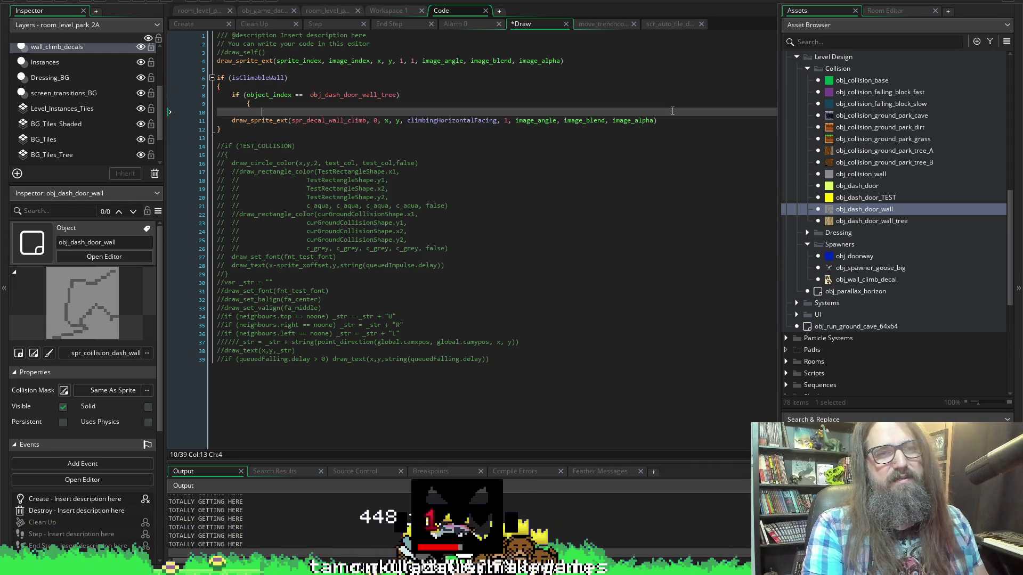
pyautogui.press('Up')
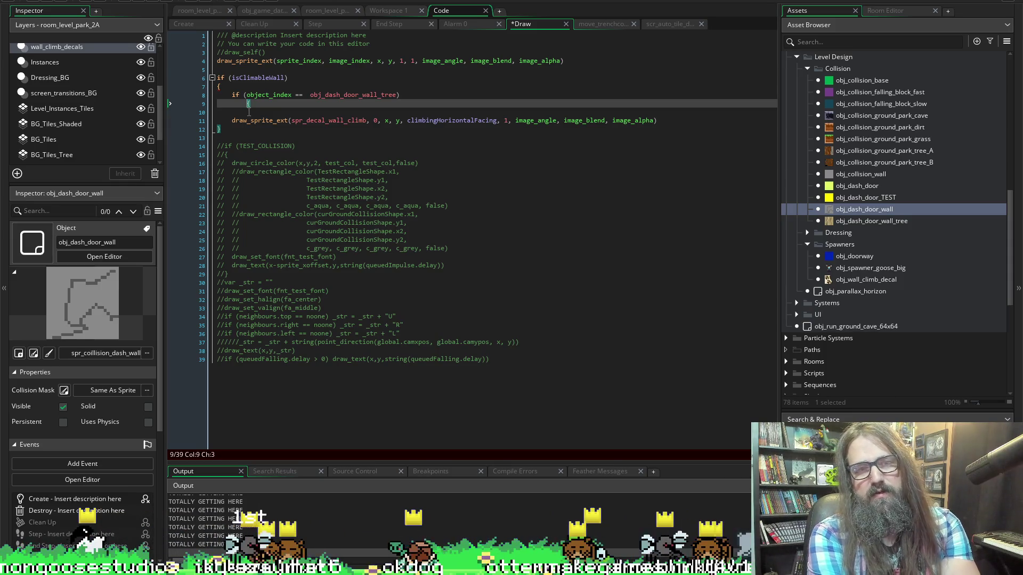
# Remove the brace's extra indentation and change the condition to image_index == 15.
pyautogui.click(249, 104)
pyautogui.moveTo(245, 104); pyautogui.dragTo(216, 107)
pyautogui.press('BackSpace')
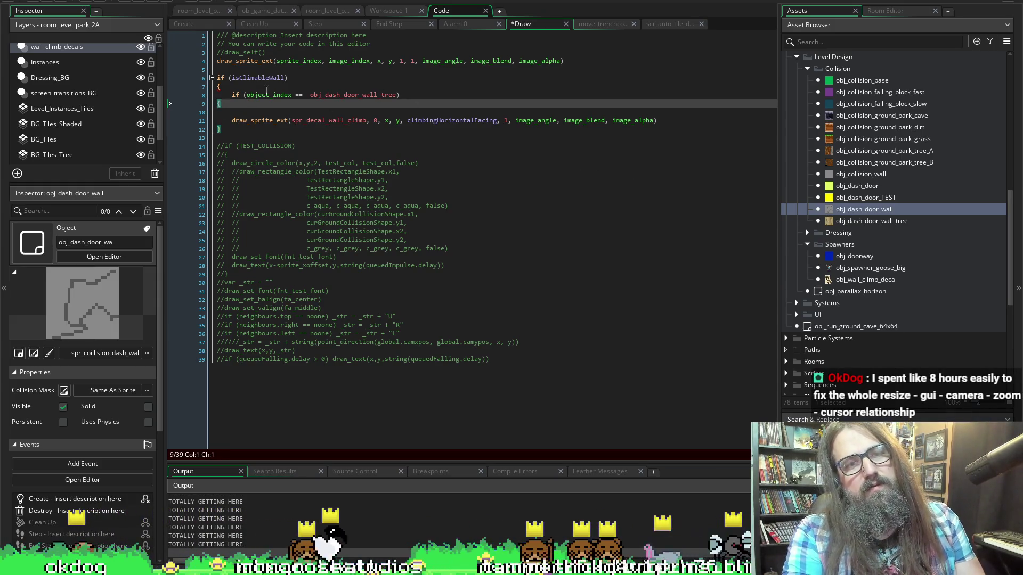
pyautogui.doubleClick(268, 95)
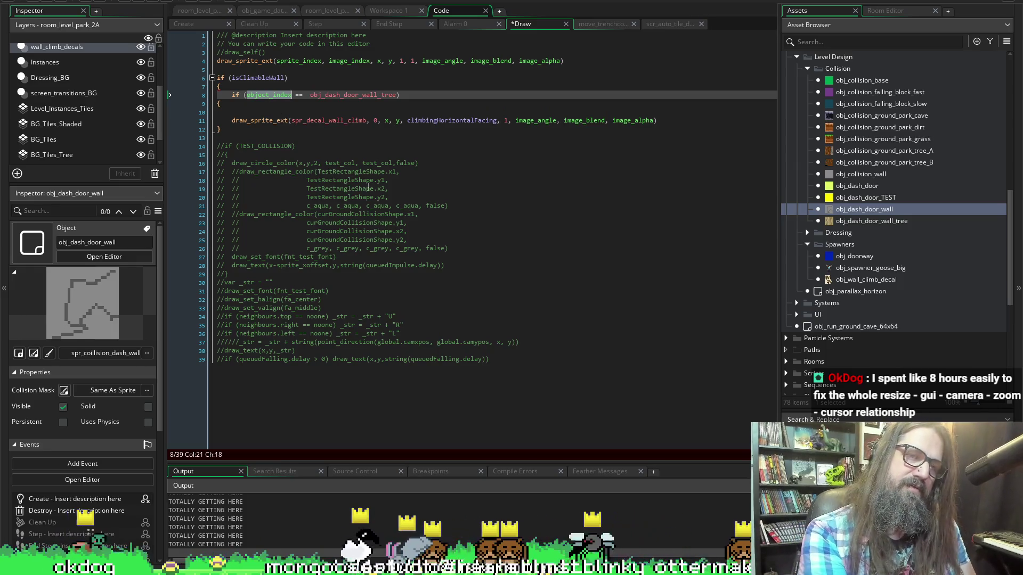
pyautogui.write('image_i')
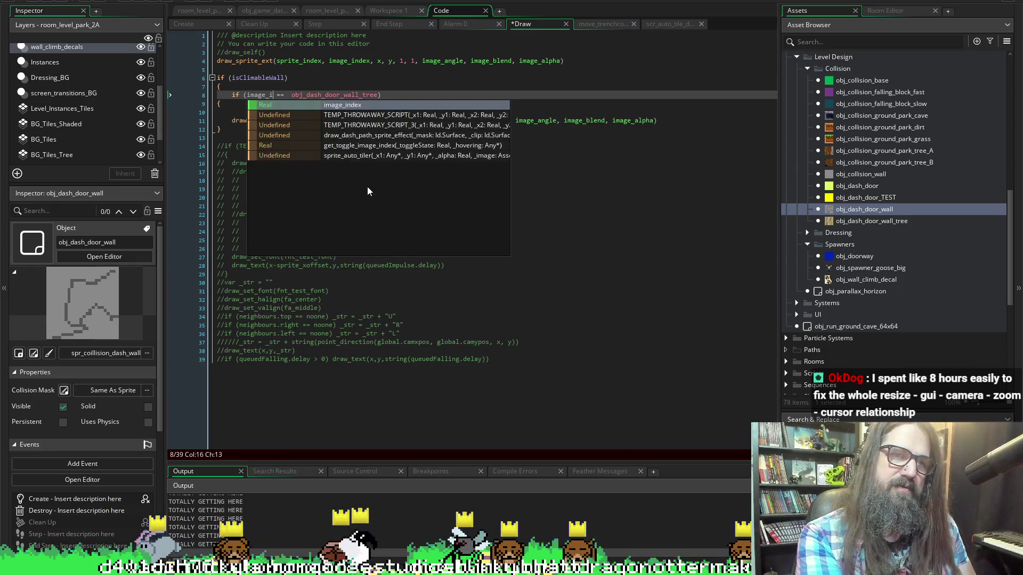
pyautogui.write('n')
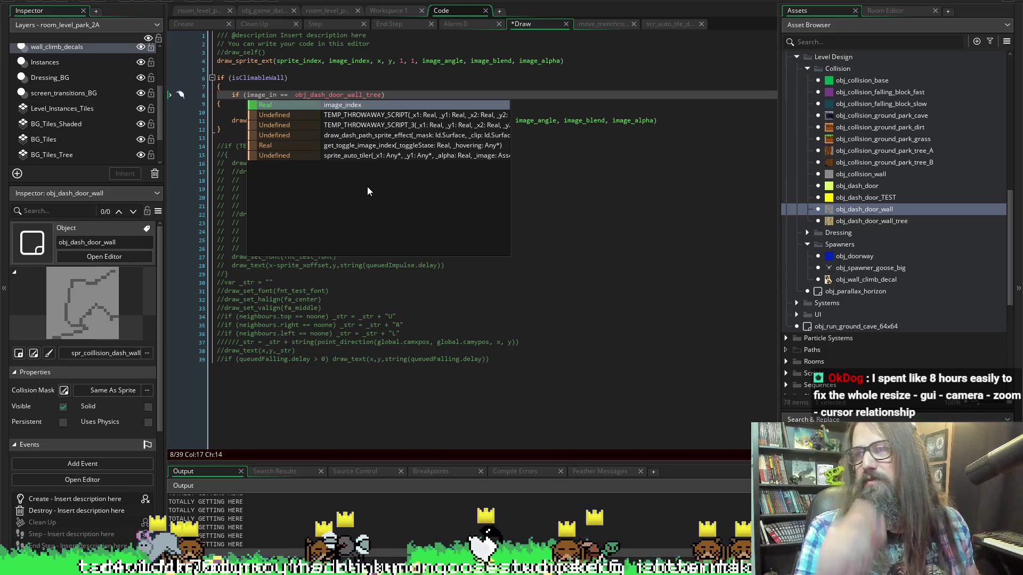
pyautogui.click(346, 71)
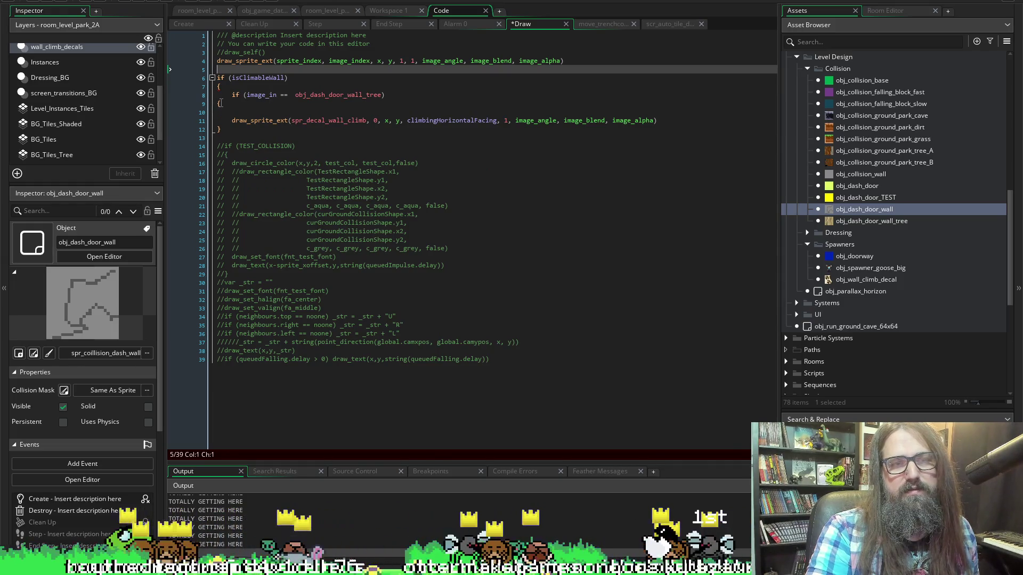
pyautogui.click(283, 96)
pyautogui.write('dex')
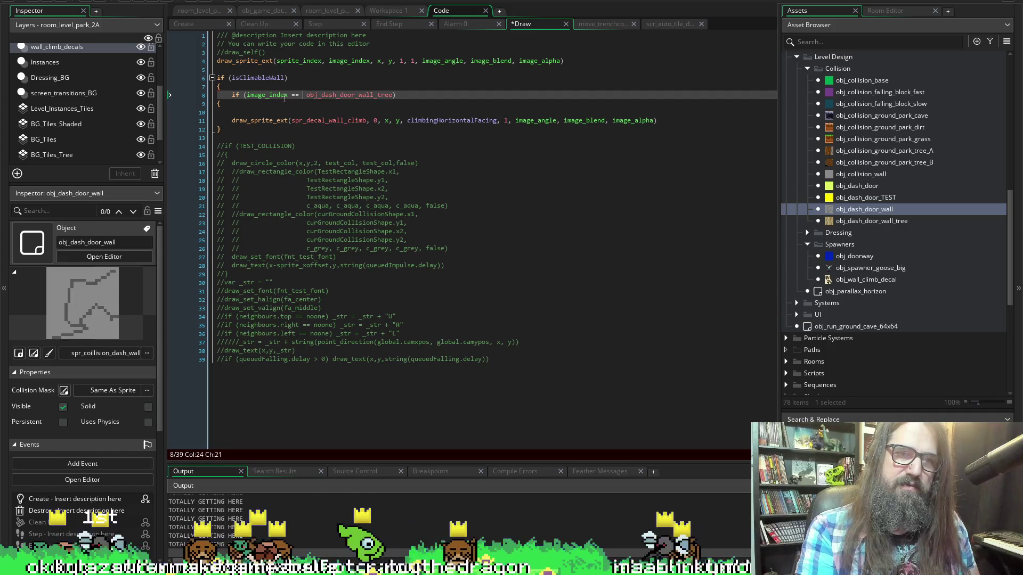
pyautogui.press('End')
pyautogui.write('15')
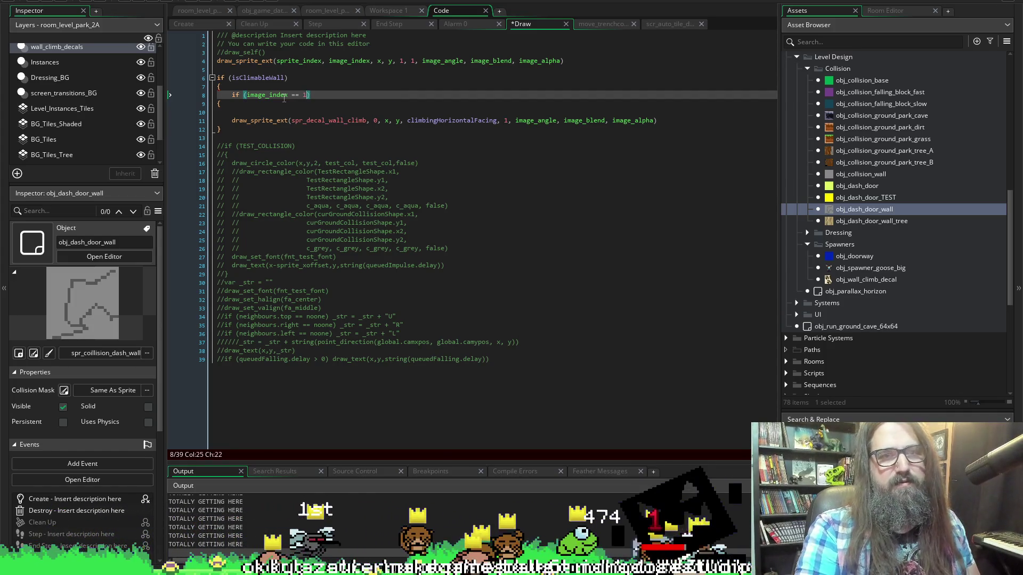
# Join the brace onto the condition line, append '|| (image_index == 19)', and switch to Aseprite.
pyautogui.hotkey('ctrl', 'shift', 'Left')
pyautogui.hotkey('ctrl', 'shift', 'Left')
pyautogui.hotkey('ctrl', 'shift', 'Left')
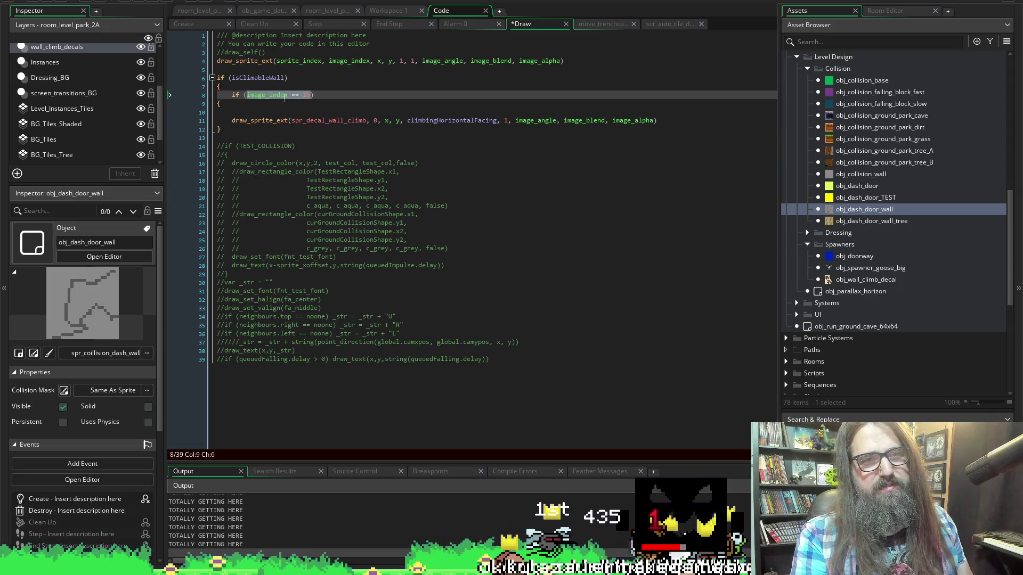
pyautogui.press('Right')
pyautogui.press('Right')
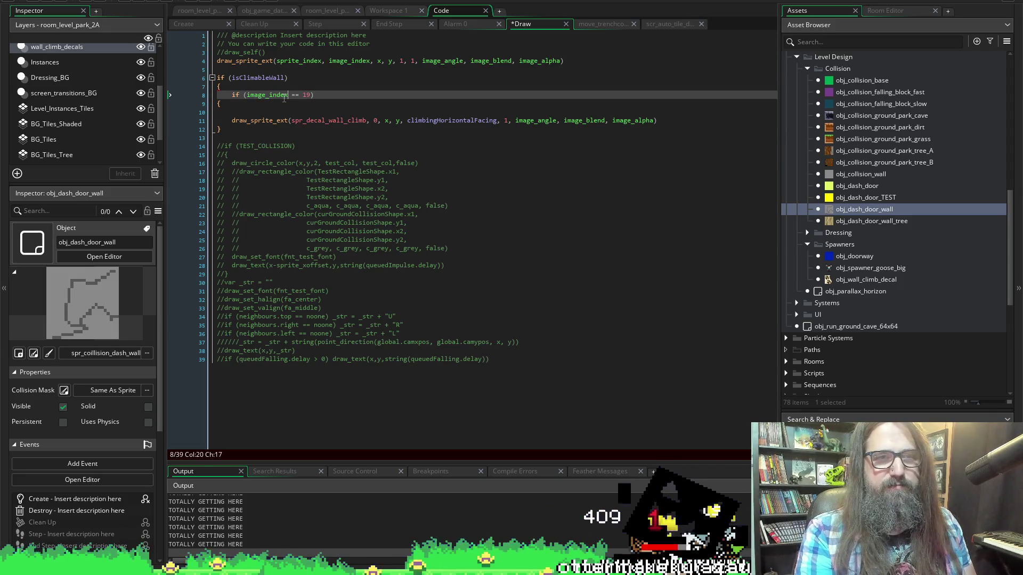
pyautogui.press('Down')
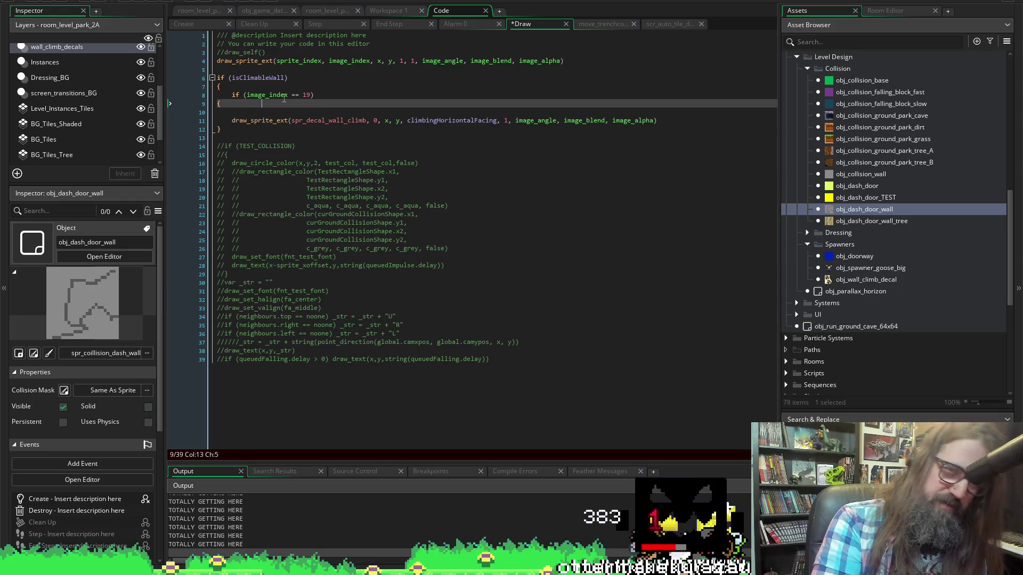
pyautogui.press('BackSpace')
pyautogui.press('BackSpace')
pyautogui.press('BackSpace')
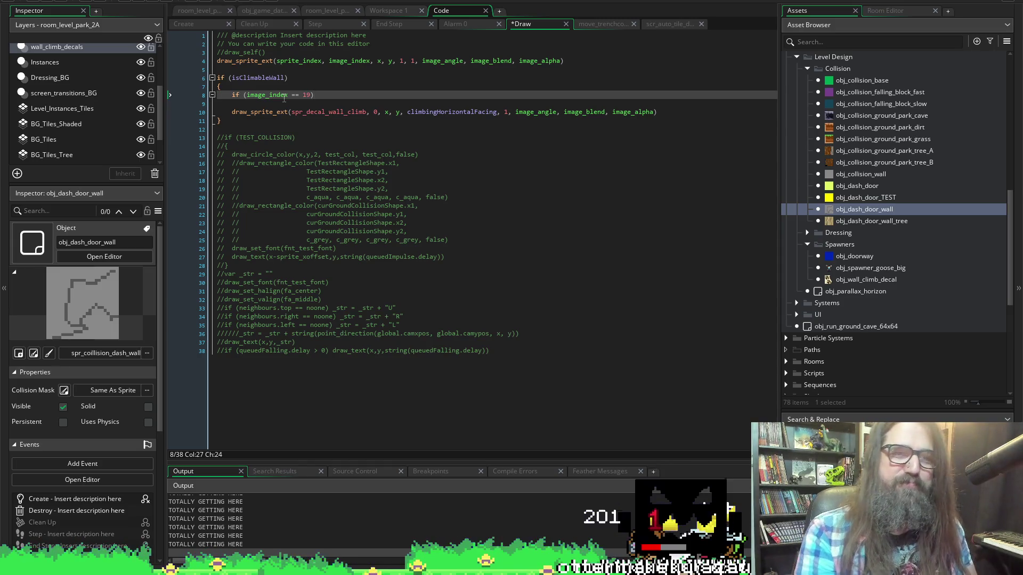
pyautogui.press('Left')
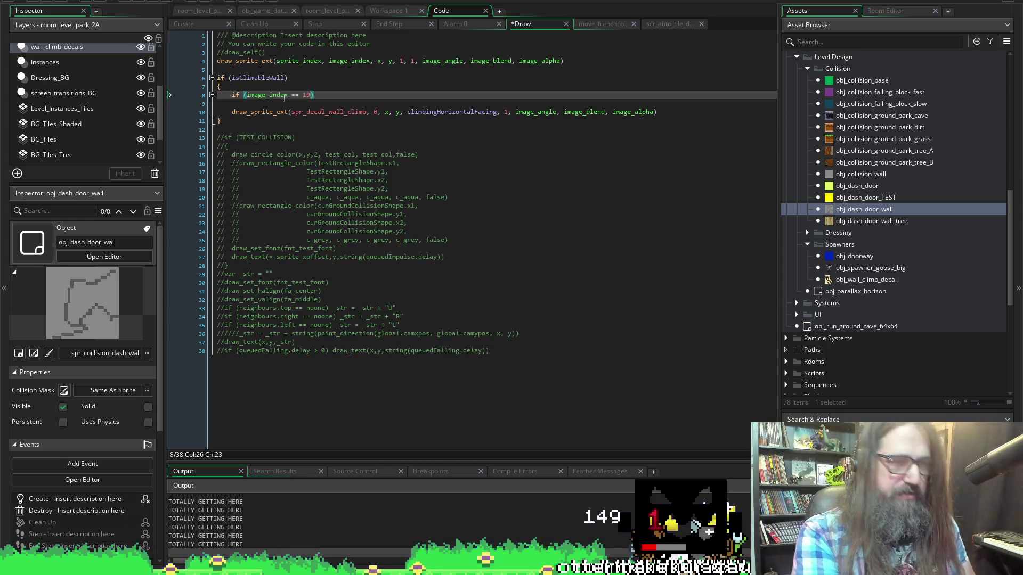
pyautogui.press('End')
pyautogui.hotkey('shift', 'Home')
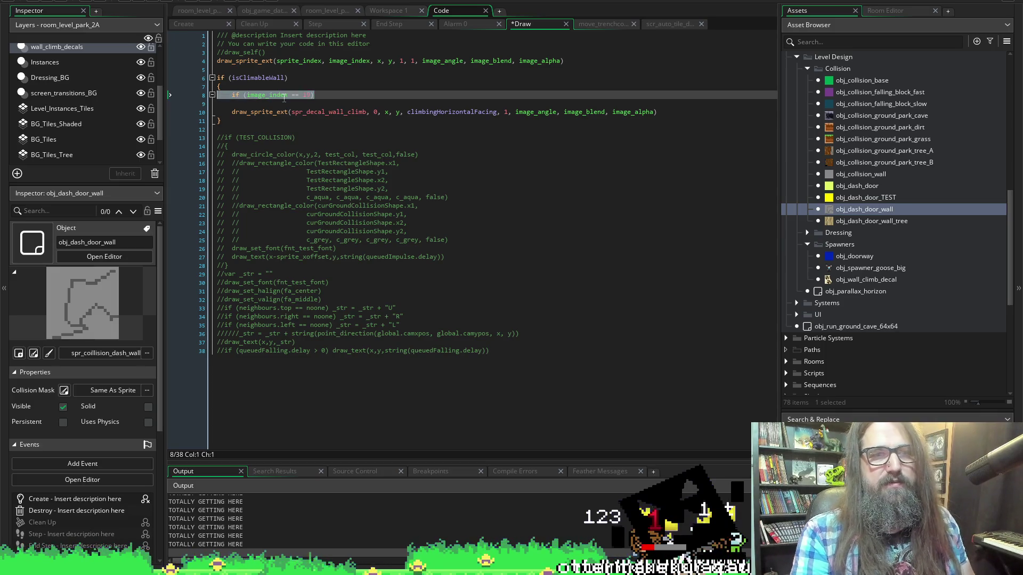
pyautogui.hotkey('shift', 'Right')
pyautogui.hotkey('shift', 'Right')
pyautogui.hotkey('shift', 'Right')
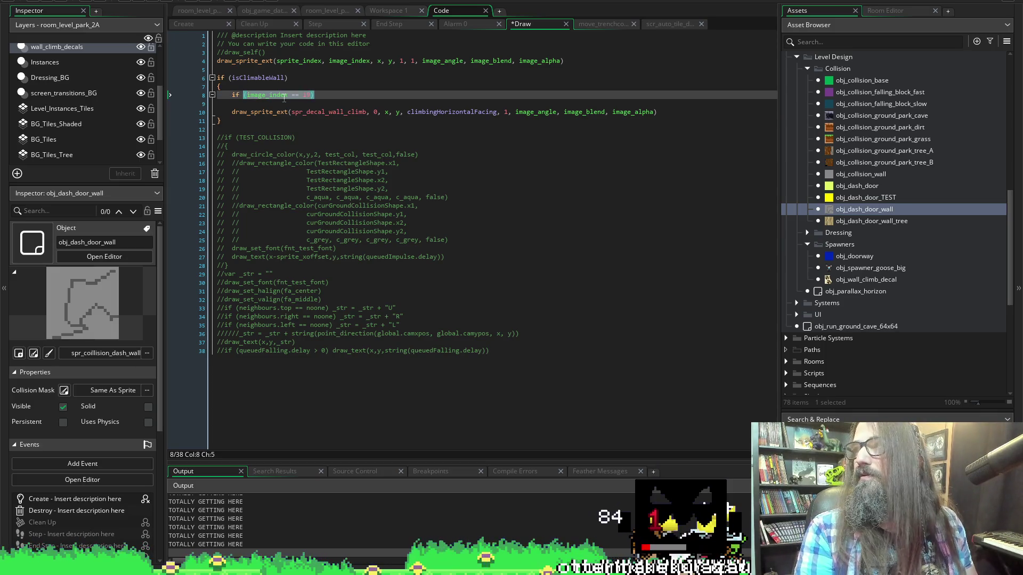
pyautogui.press('End')
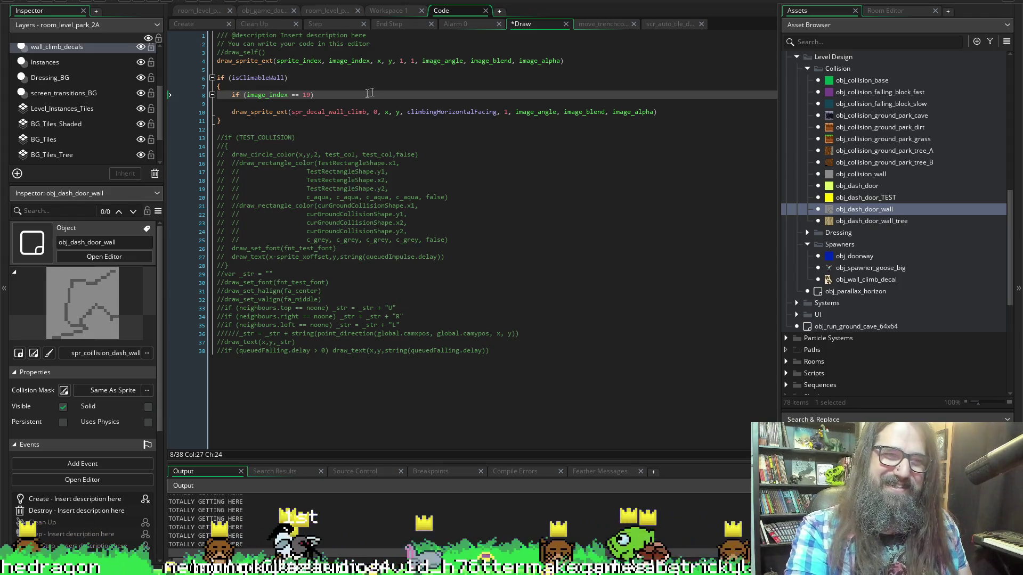
pyautogui.write('|| ')
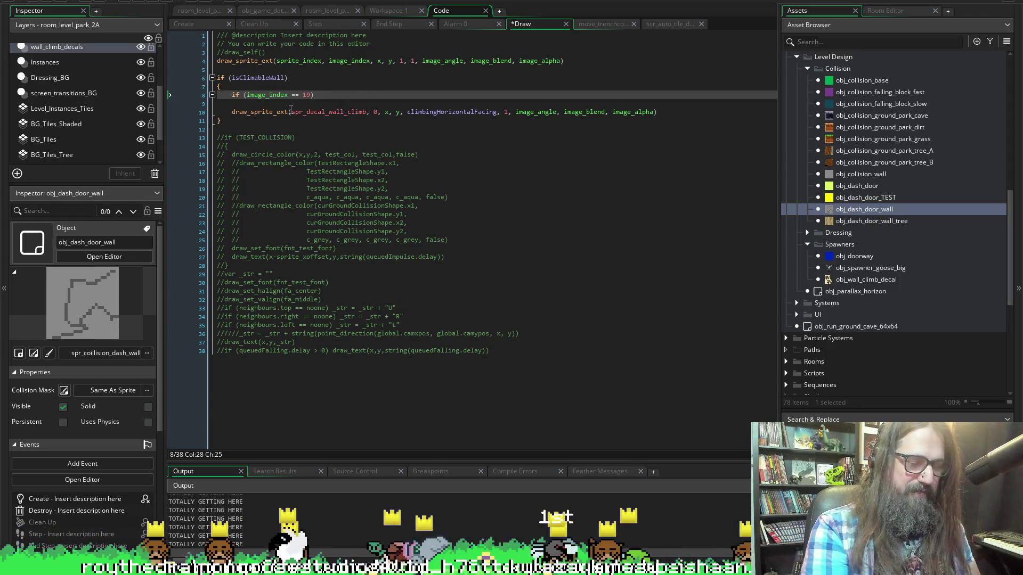
pyautogui.write('(image_index == 19)')
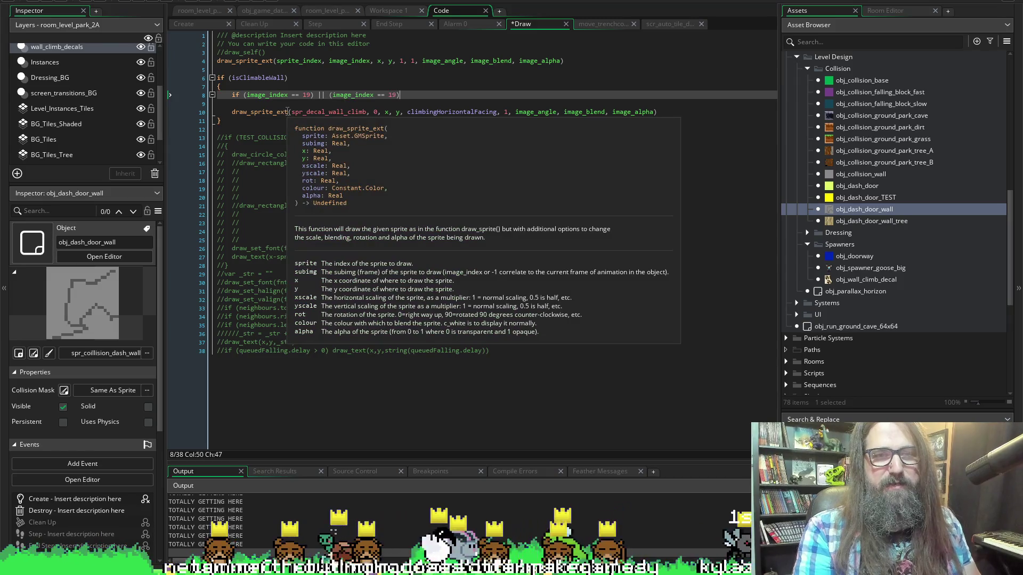
pyautogui.press('Left')
pyautogui.press('Left')
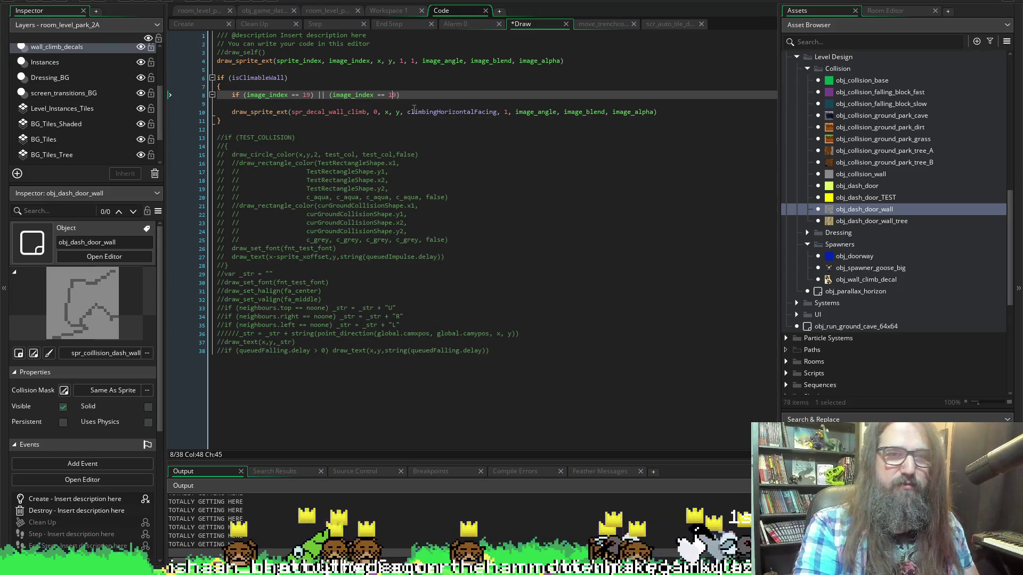
pyautogui.hotkey('alt', 'Tab')
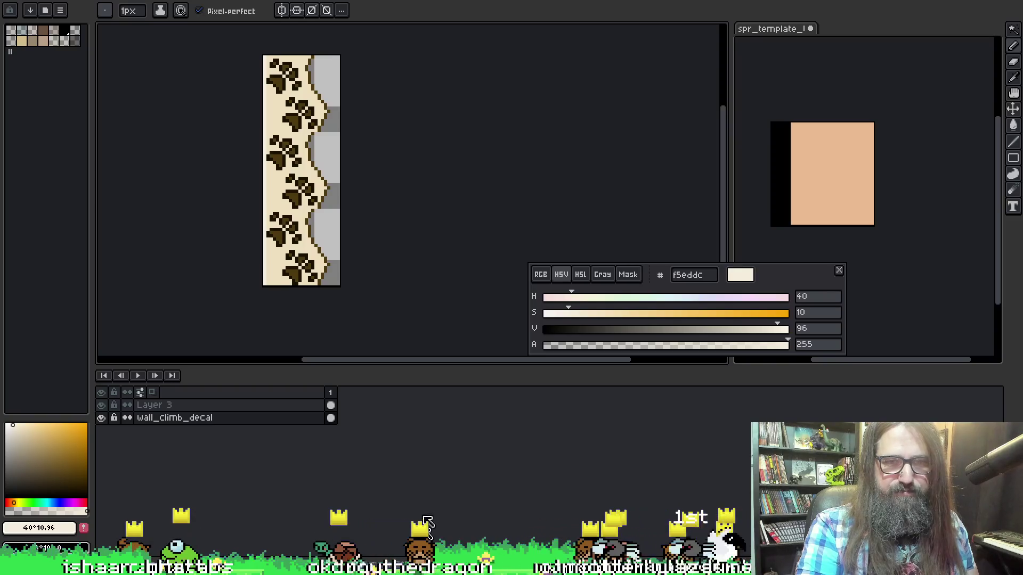
# Switch to the tree wall sprite tab and view its frames 19 and 12.
pyautogui.hotkey('ctrl', 'Tab')
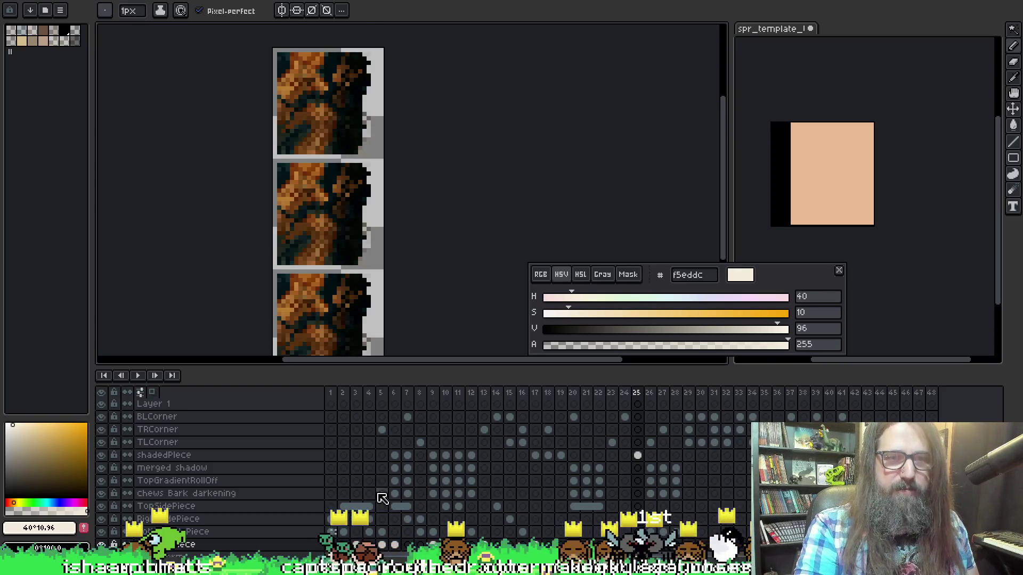
pyautogui.click(563, 395)
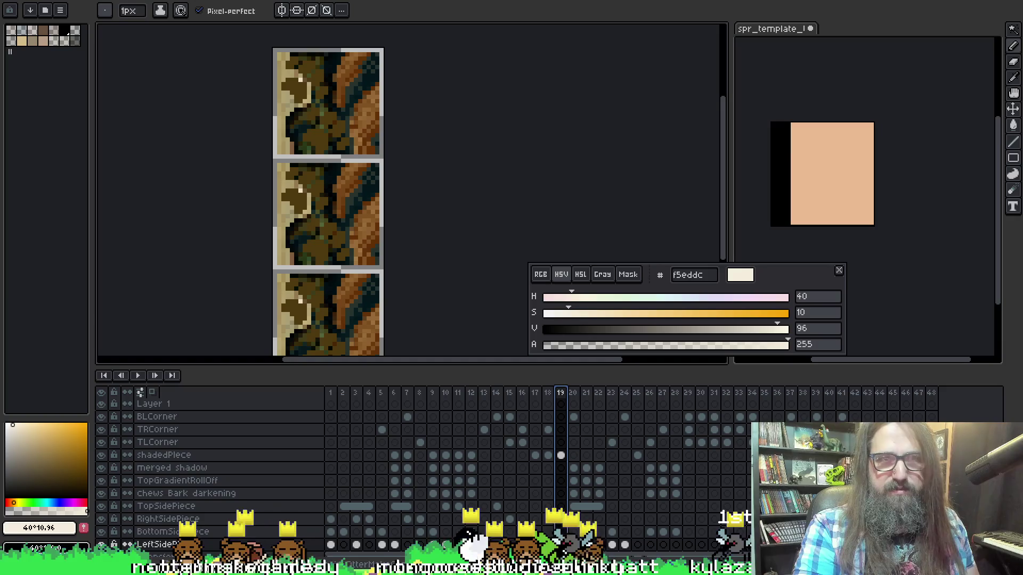
pyautogui.click(472, 524)
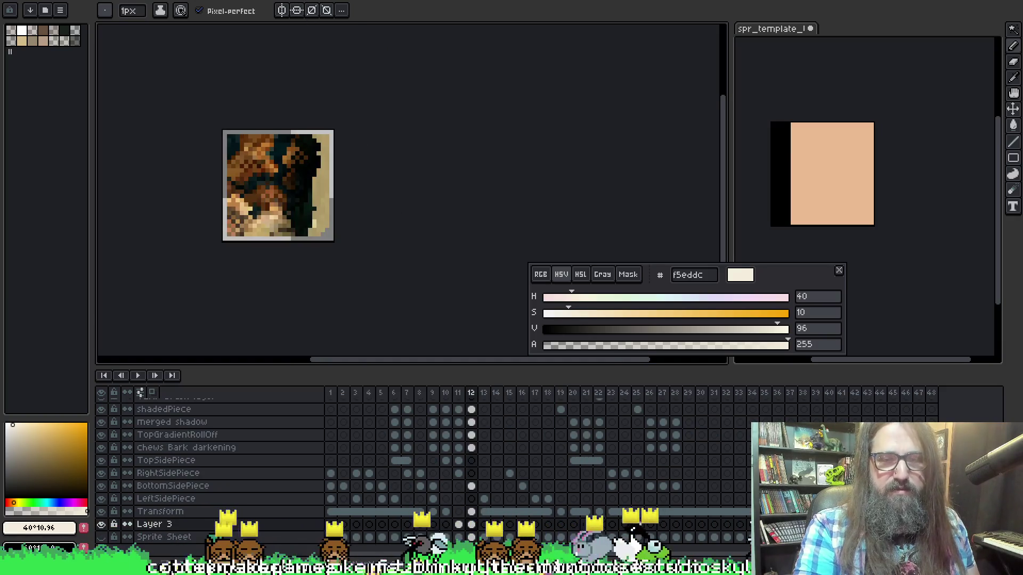